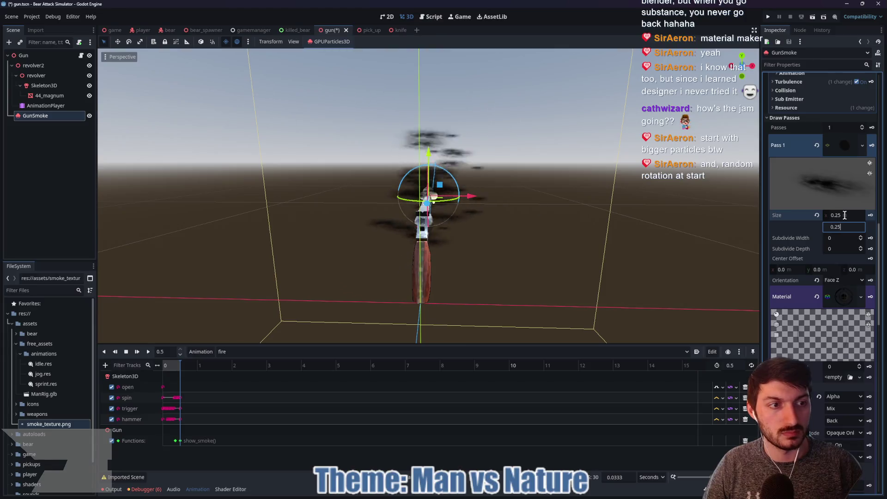
# Step: Set the GunSmoke Pass 1 quad Size y to 0.25 and the particle Amount to 25
pyautogui.write('.25')
pyautogui.press('Return')
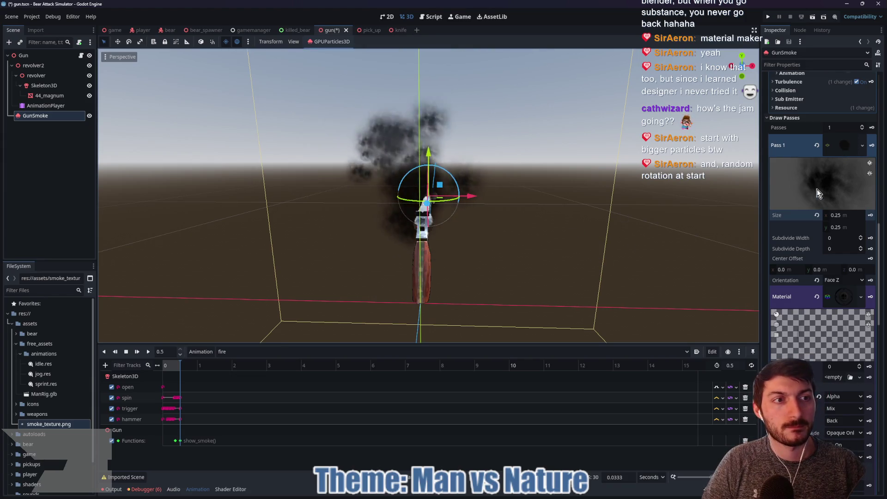
pyautogui.scroll(15, 838, 98)
pyautogui.click(839, 98)
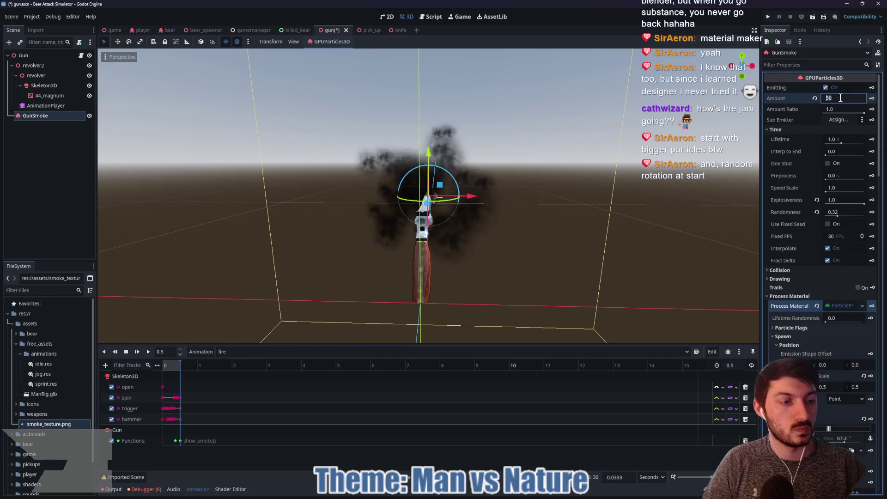
pyautogui.write('25')
pyautogui.press('Return')
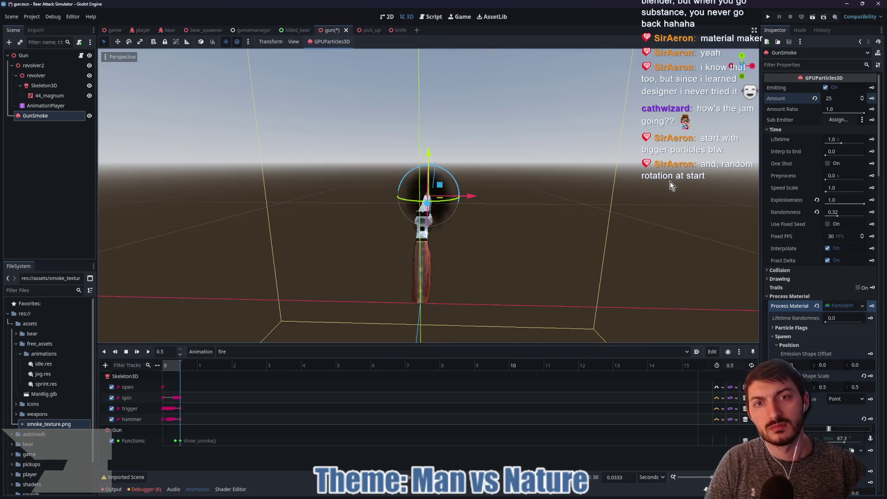
pyautogui.moveTo(560, 237)
pyautogui.mouseDown()
pyautogui.moveTo(651, 232)
pyautogui.moveTo(495, 226)
pyautogui.moveTo(602, 229)
pyautogui.mouseUp()
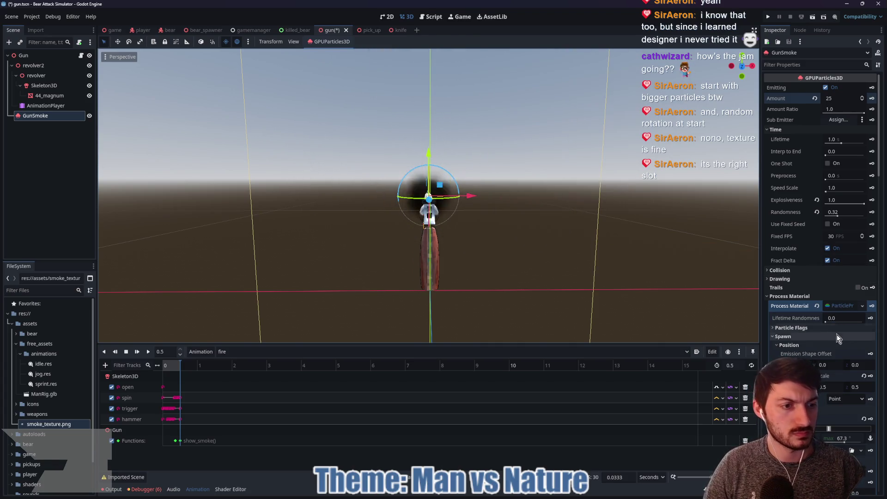
pyautogui.click(843, 99)
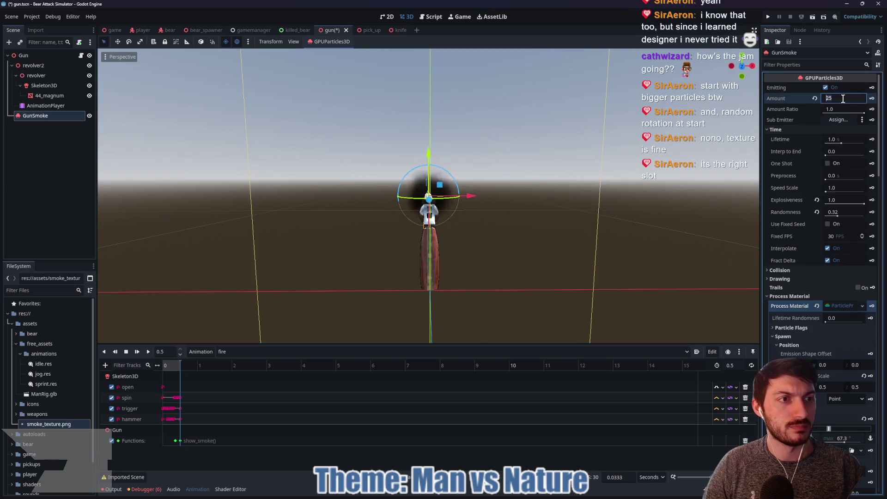
# Step: Set the Draw Pass 1 quad mesh Size x and y to 0.063 each
pyautogui.scroll(-10, 827, 260)
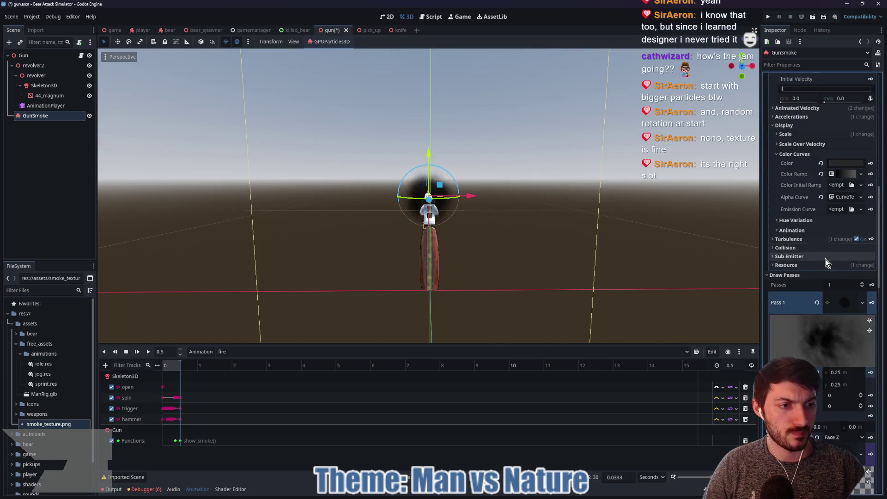
pyautogui.scroll(-3, 829, 260)
pyautogui.click(850, 215)
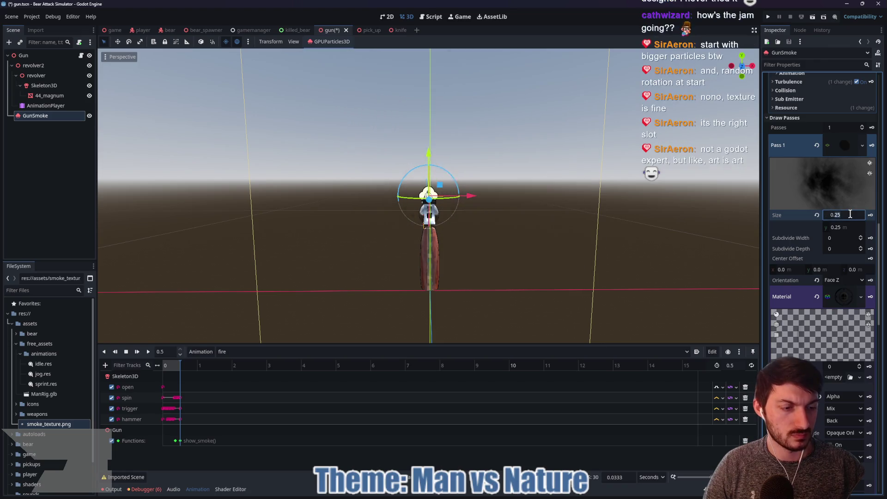
pyautogui.write('0.0')
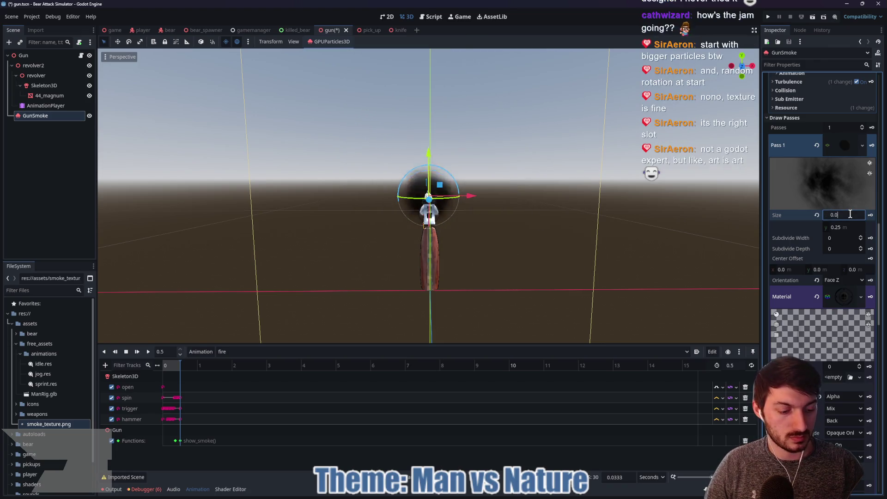
pyautogui.write('63')
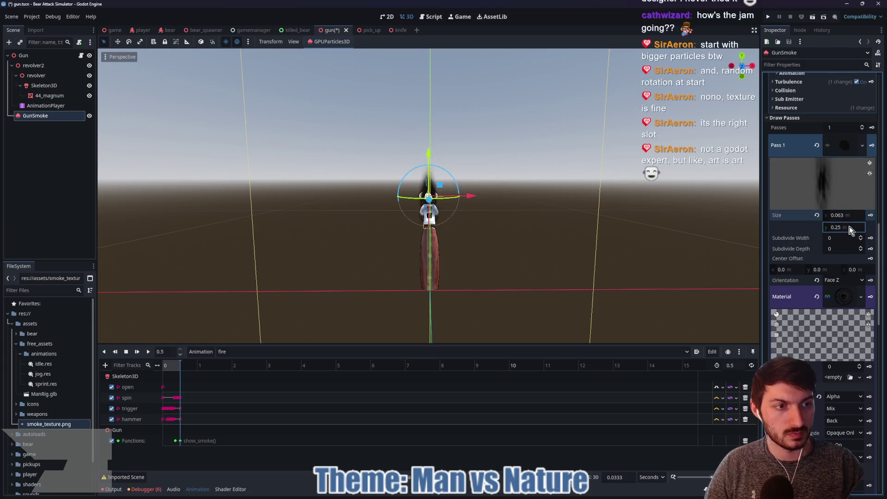
pyautogui.click(849, 226)
pyautogui.write('0.')
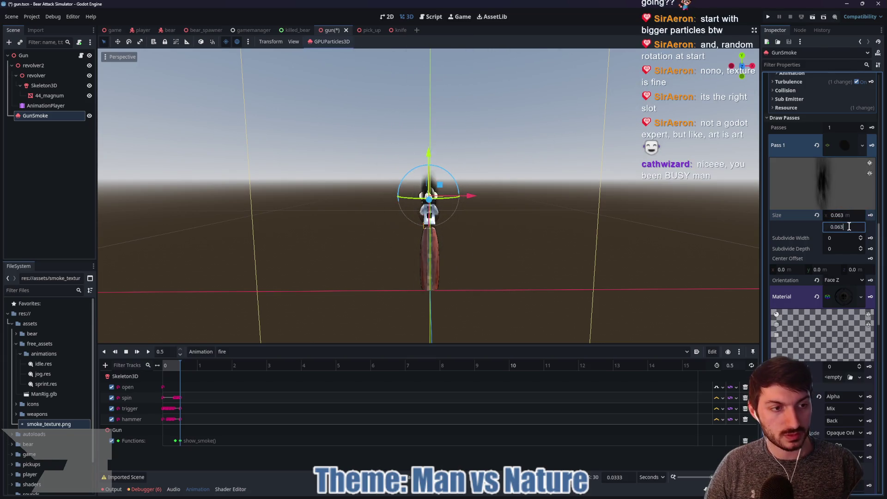
pyautogui.press('Return')
pyautogui.scroll(2, 820, 256)
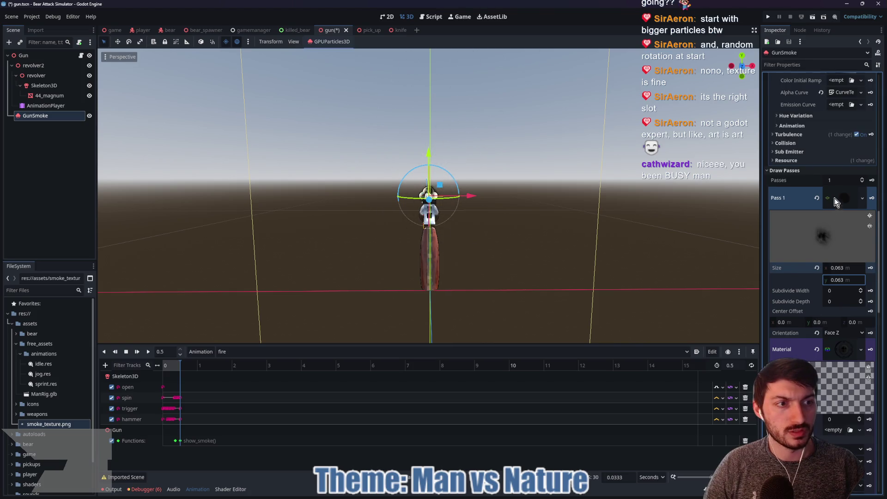
pyautogui.scroll(10, 834, 199)
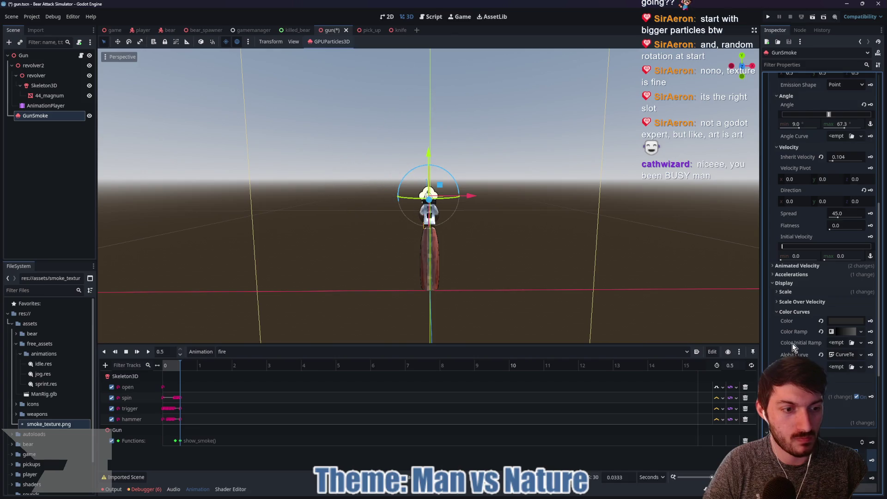
# Step: Raise the process material's Spawn Angle maximum from 67.3 to 175 degrees
pyautogui.click(793, 267)
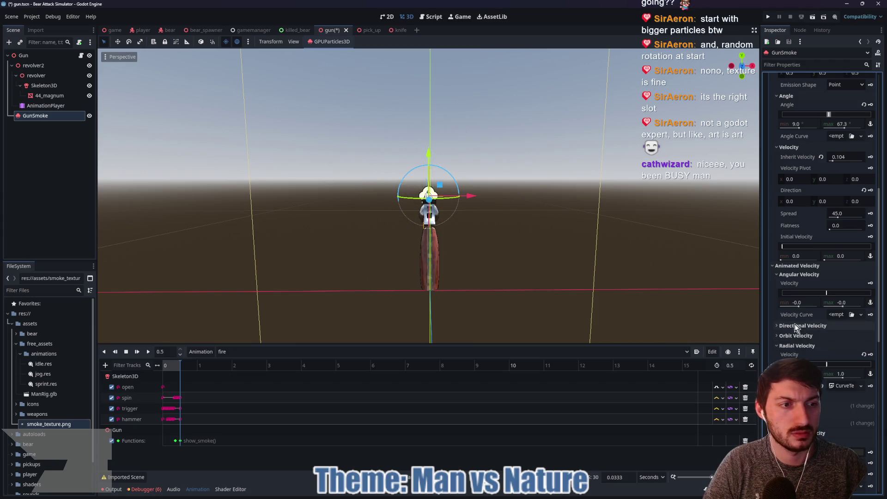
pyautogui.click(795, 270)
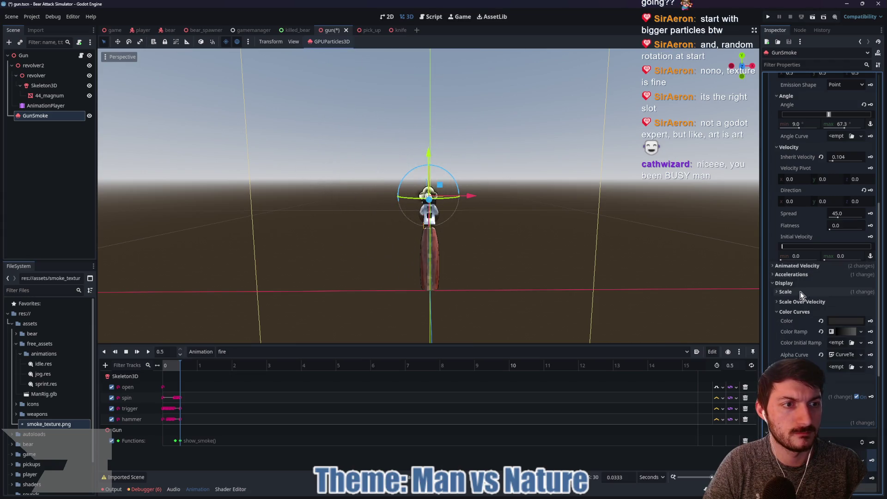
pyautogui.scroll(3, 801, 284)
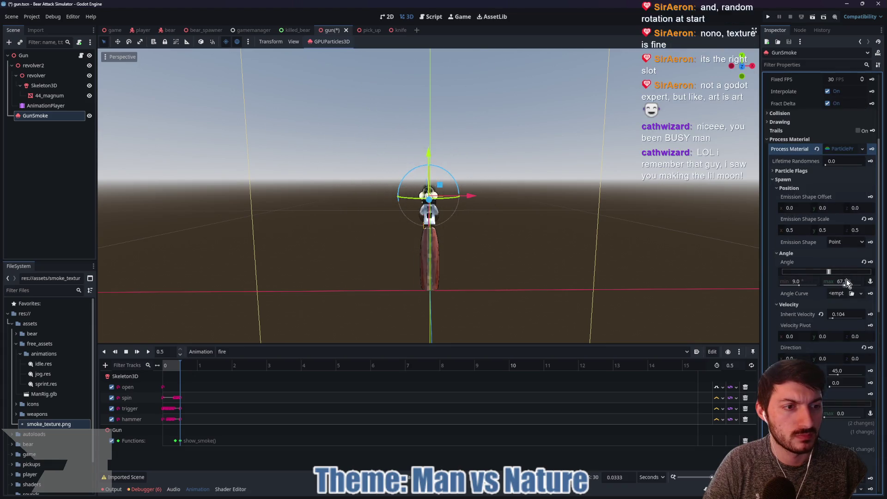
pyautogui.moveTo(845, 284); pyautogui.dragTo(853, 288)
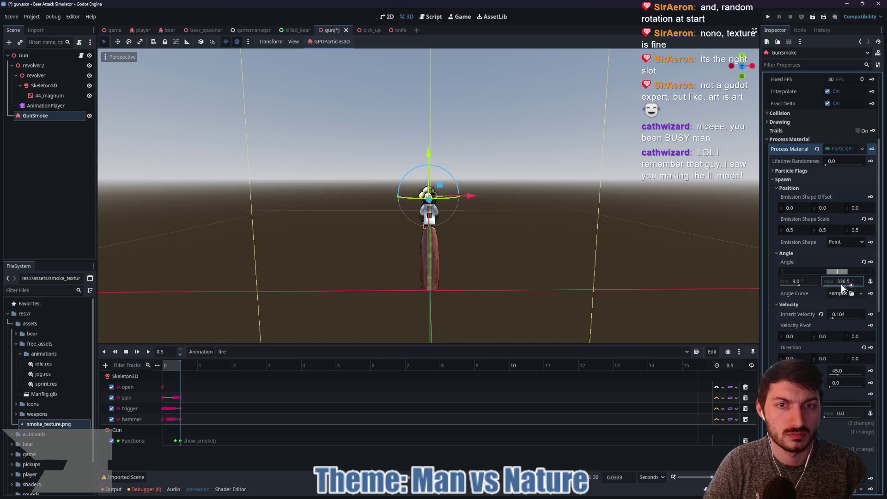
pyautogui.moveTo(842, 285); pyautogui.dragTo(847, 285)
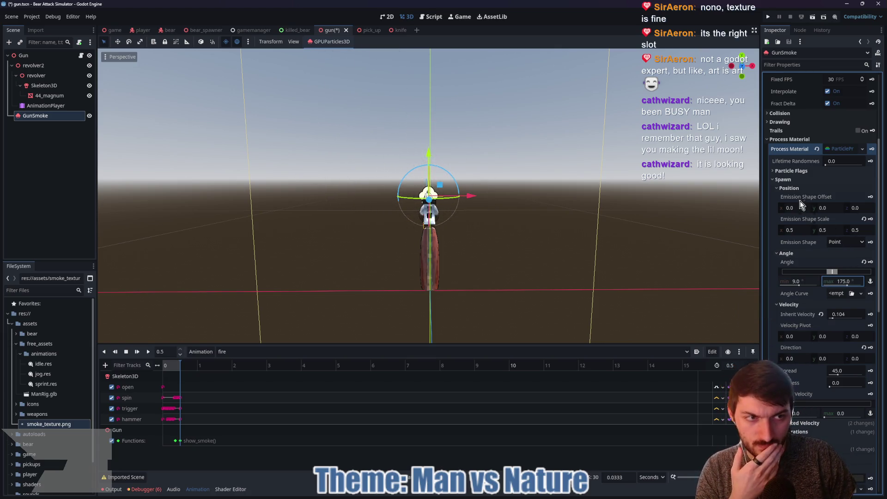
pyautogui.click(794, 171)
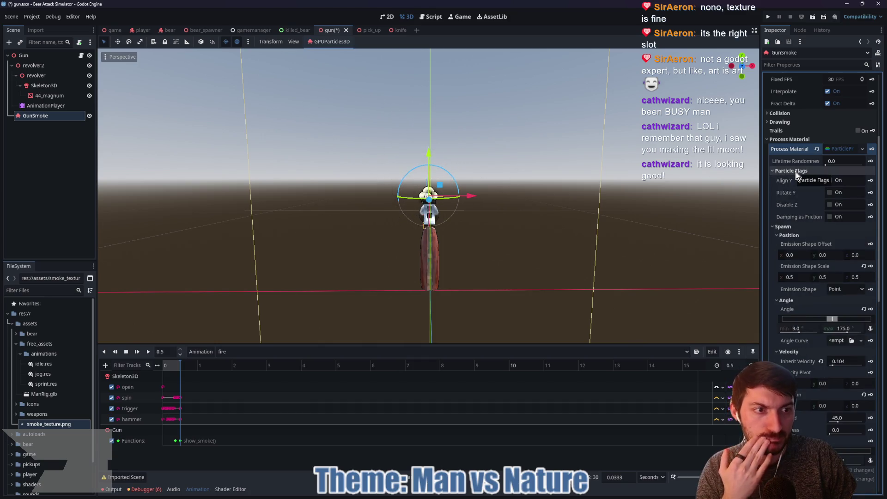
pyautogui.click(796, 171)
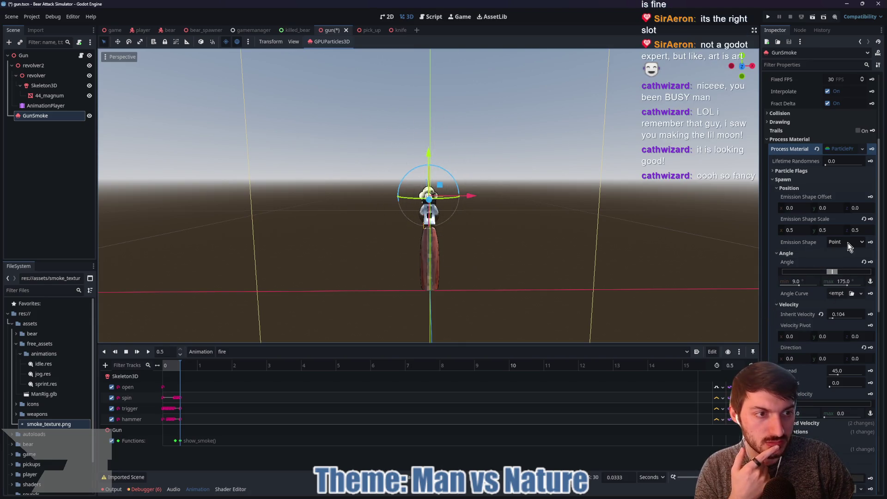
# Step: Expand Accelerations and set Radial Accel minimum -5 and maximum 5
pyautogui.scroll(-5, 830, 258)
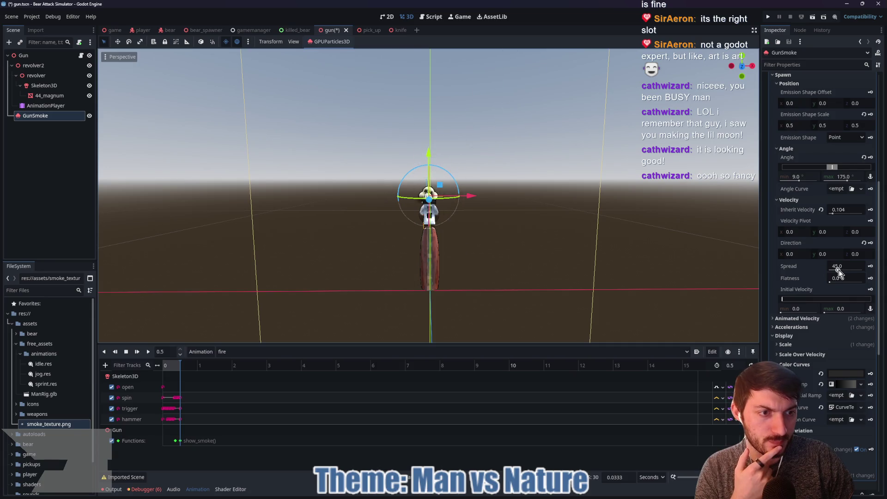
pyautogui.scroll(-2, 819, 288)
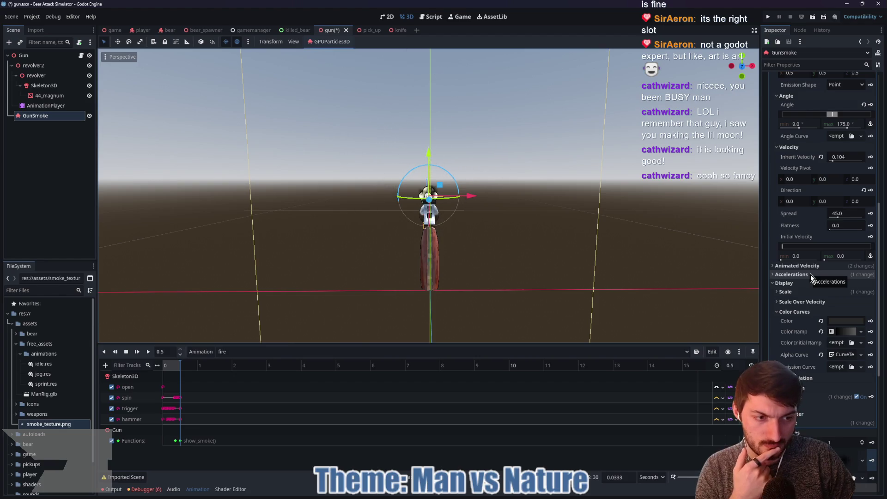
pyautogui.click(811, 275)
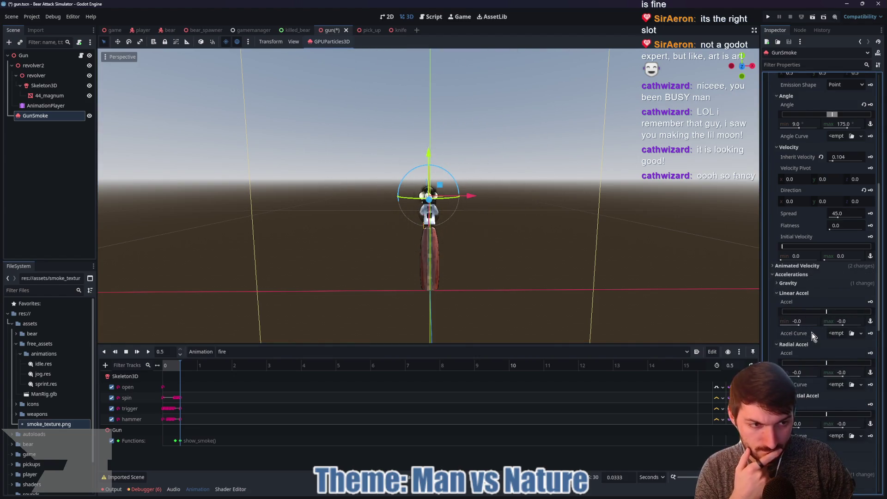
pyautogui.scroll(-2, 811, 334)
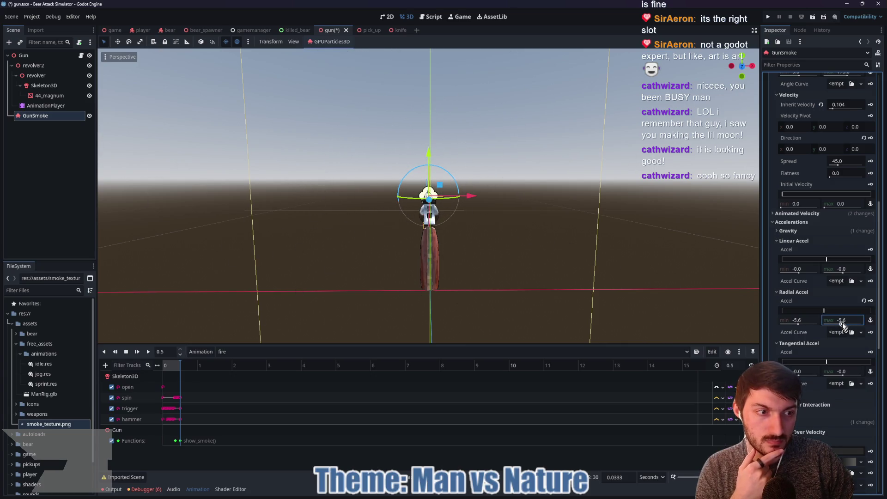
pyautogui.moveTo(842, 323); pyautogui.dragTo(842, 323)
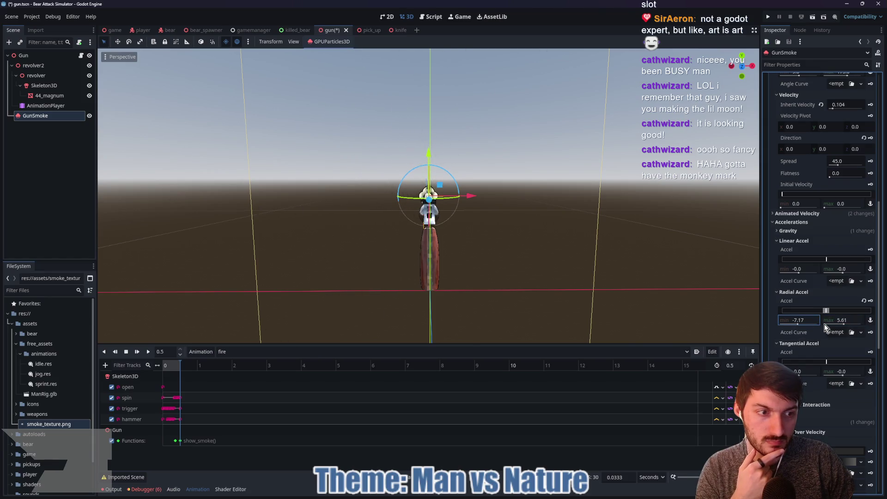
pyautogui.write('-5')
pyautogui.press('Return')
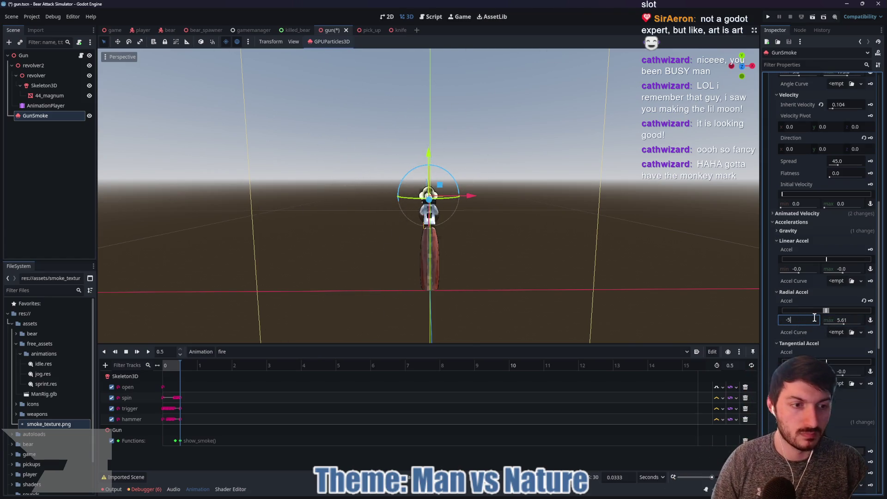
pyautogui.click(854, 317)
pyautogui.write('5')
pyautogui.press('Return')
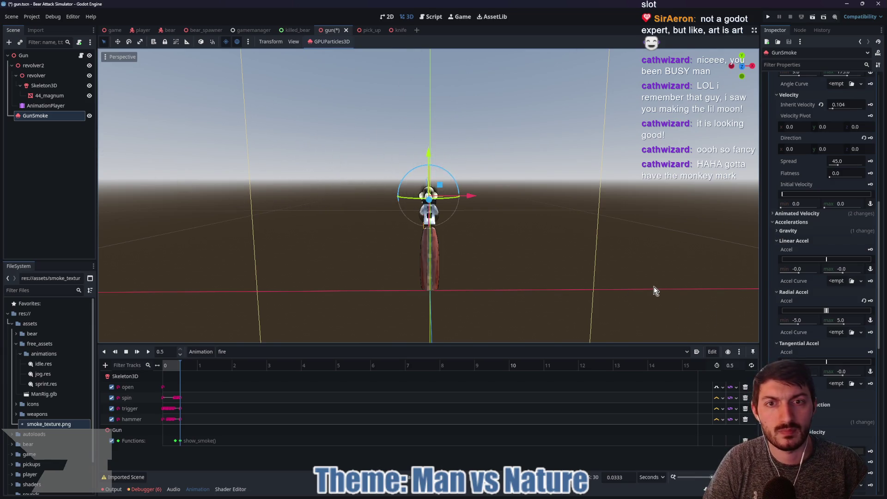
# Step: Change both Radial Accel minimum and maximum to 1
pyautogui.click(802, 319)
pyautogui.write('1')
pyautogui.click(840, 320)
pyautogui.write('1')
pyautogui.press('Return')
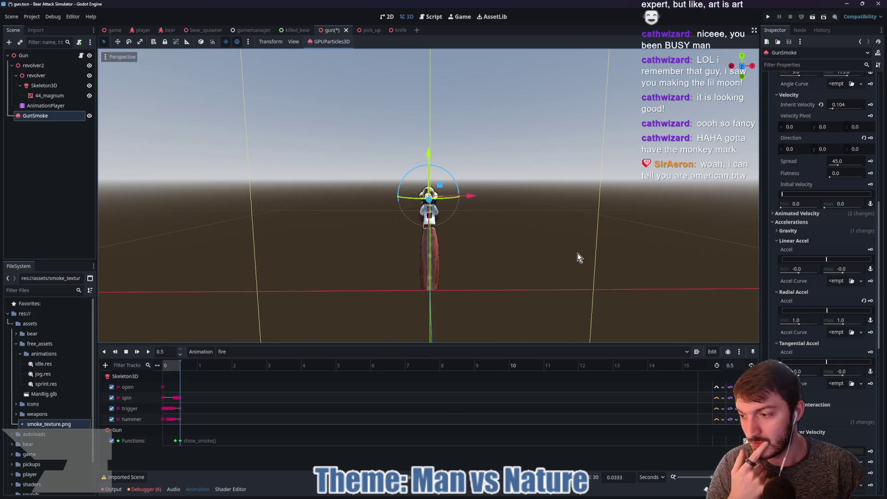
# Step: Check Attractor Interaction, collapse the Scale section, and expand Turbulence settings
pyautogui.scroll(-2, 818, 317)
pyautogui.click(805, 352)
pyautogui.click(805, 354)
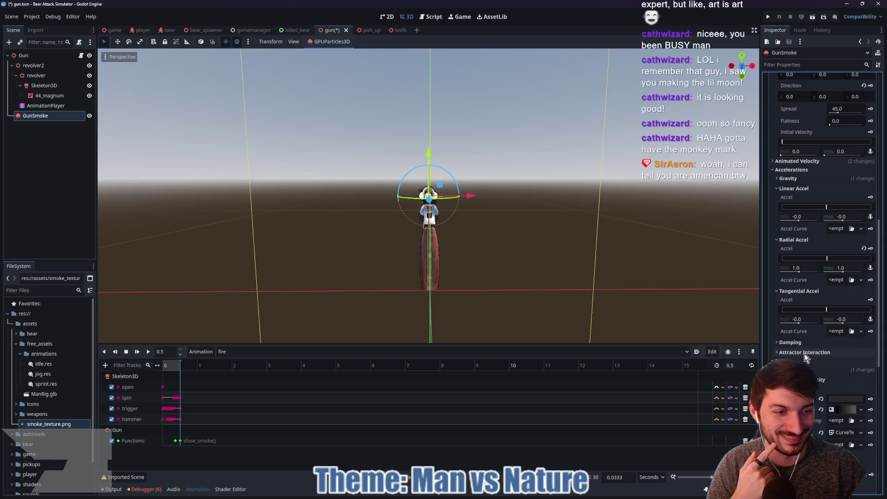
pyautogui.scroll(-5, 802, 344)
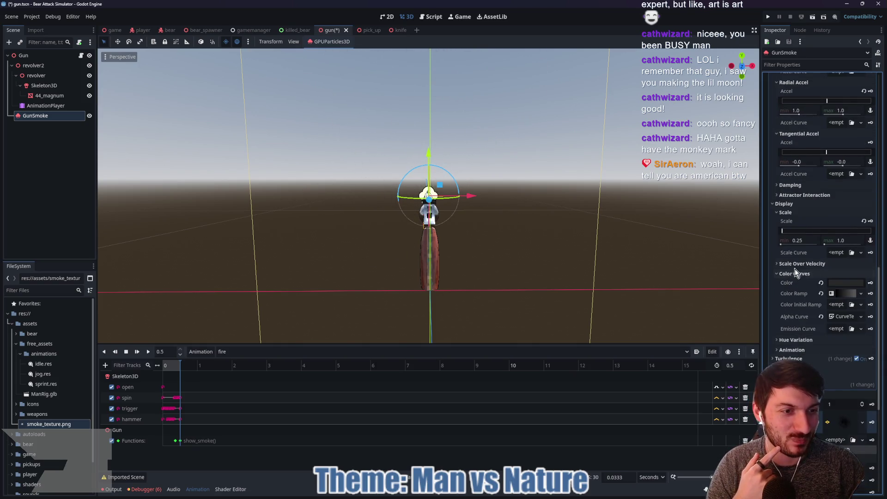
pyautogui.click(784, 213)
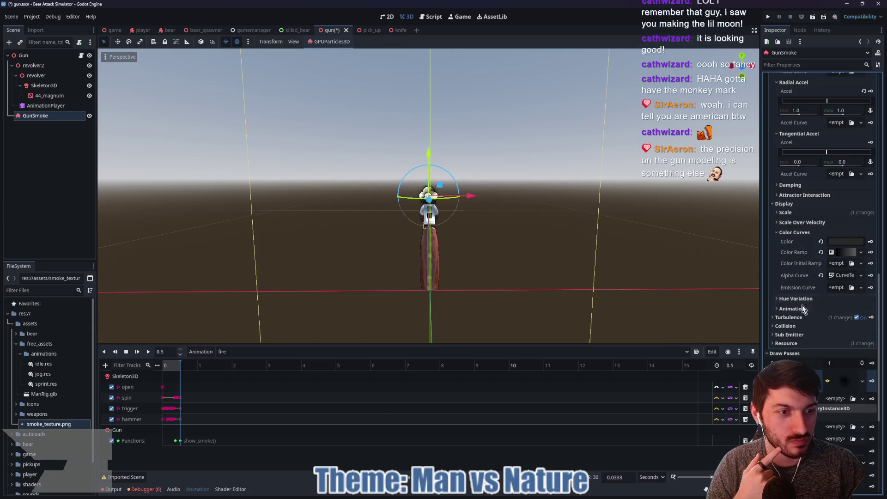
pyautogui.moveTo(791, 276)
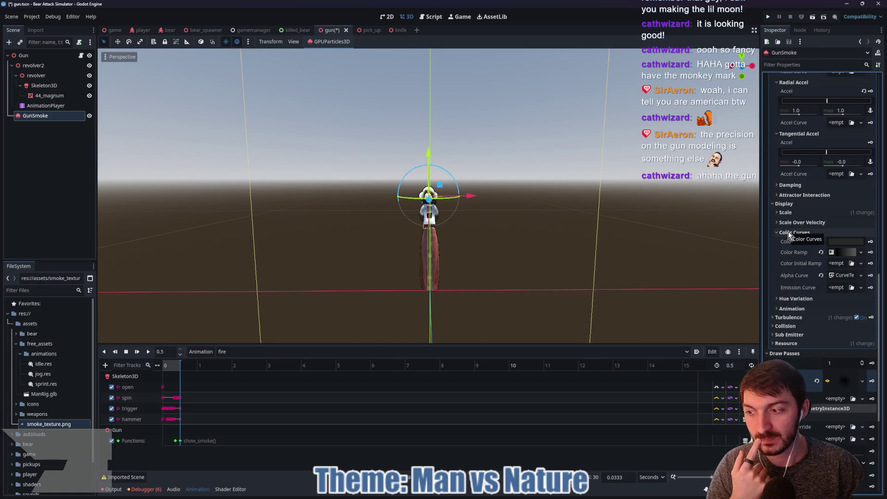
pyautogui.click(795, 318)
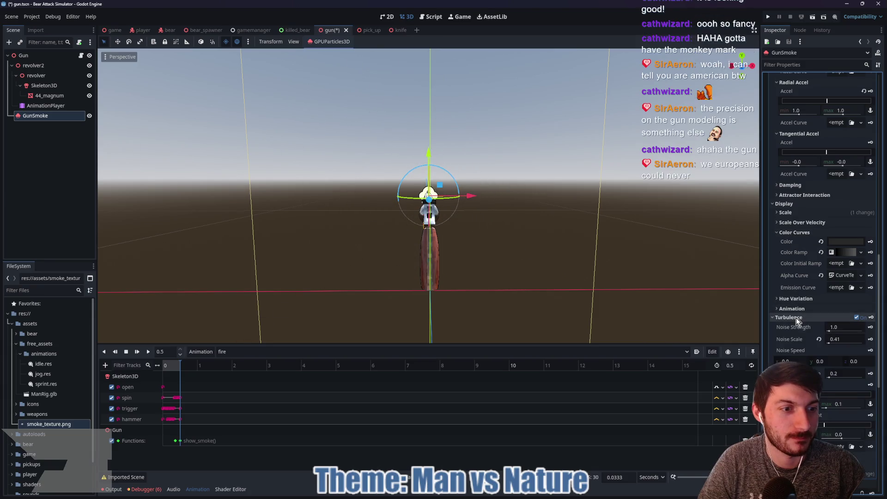
# Step: Collapse Turbulence, review Animation settings, and expand the Draw Pass 1 mesh details
pyautogui.scroll(-2, 791, 280)
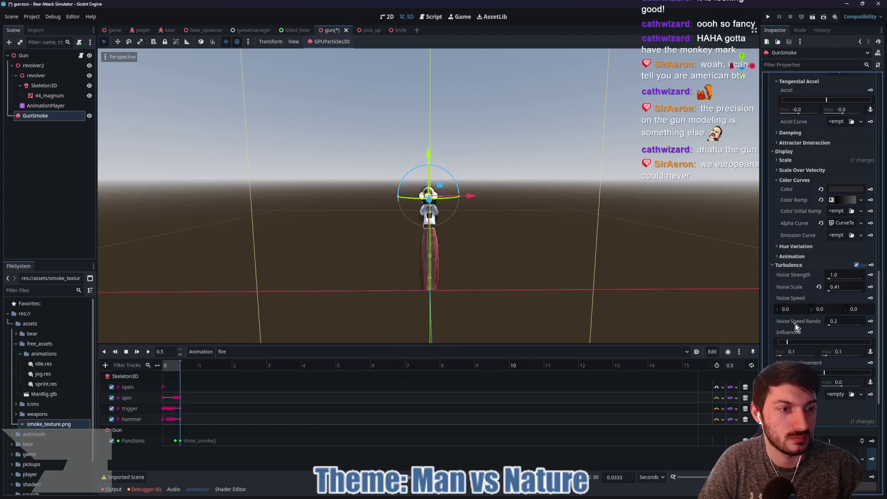
pyautogui.scroll(-2, 793, 328)
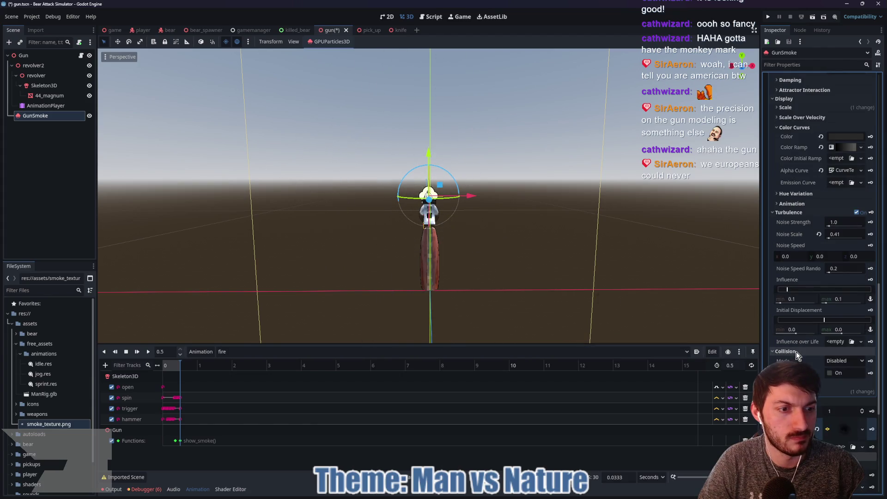
pyautogui.click(787, 212)
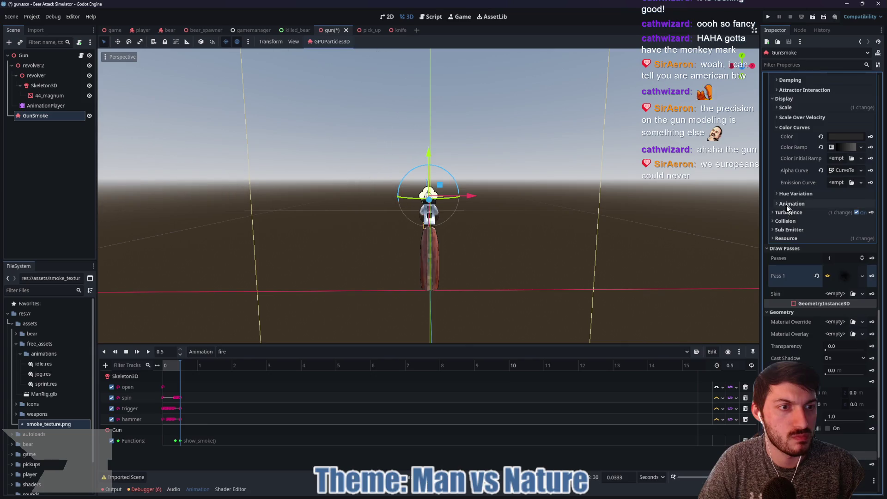
pyautogui.click(787, 204)
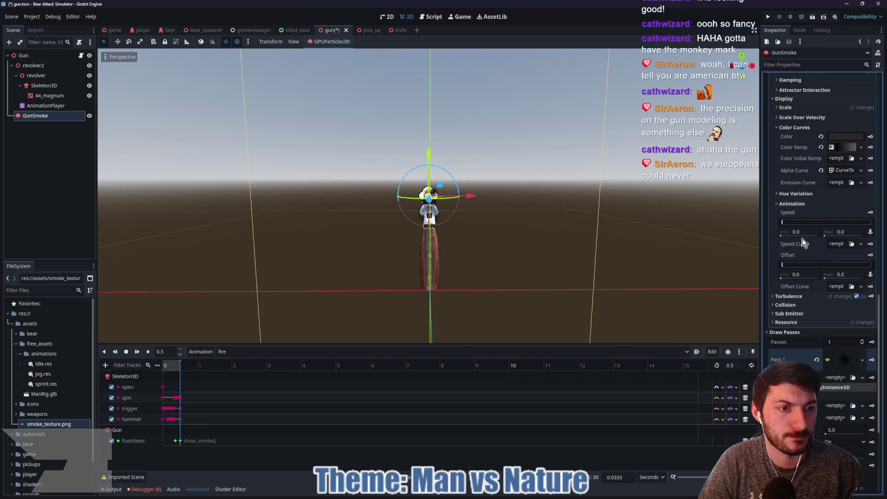
pyautogui.click(786, 204)
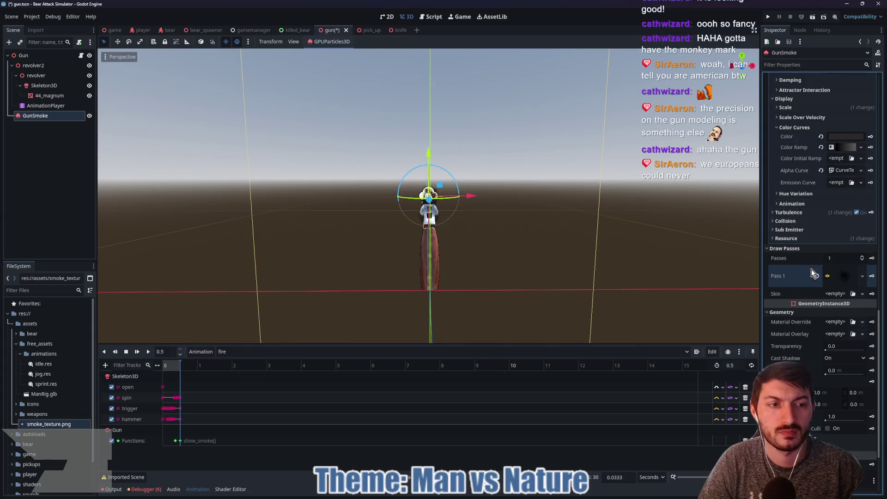
pyautogui.scroll(-3, 807, 268)
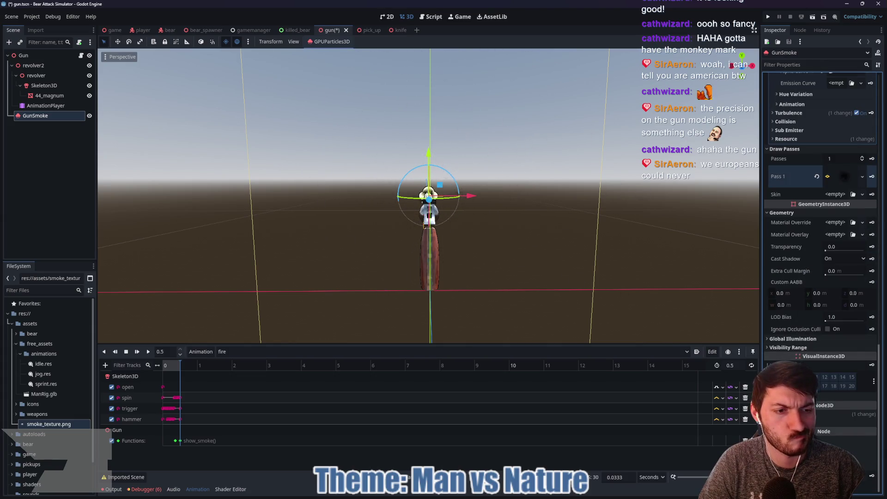
pyautogui.scroll(5, 813, 353)
pyautogui.click(844, 337)
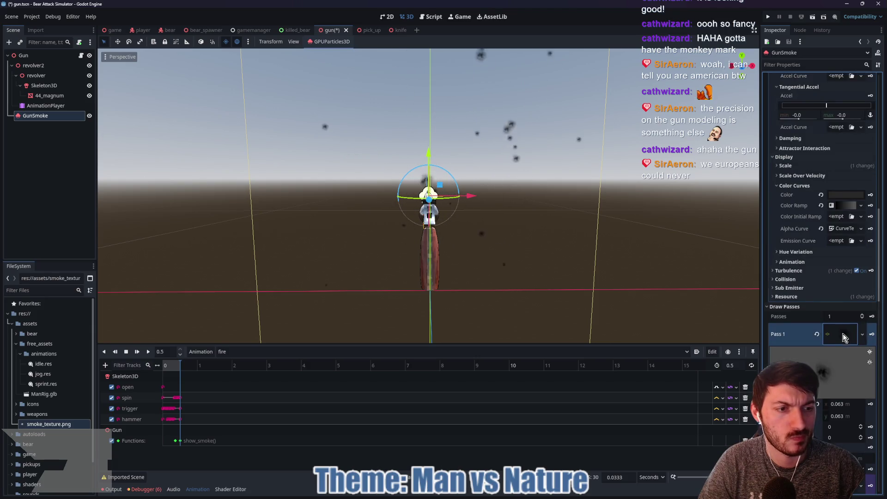
pyautogui.scroll(-3, 832, 315)
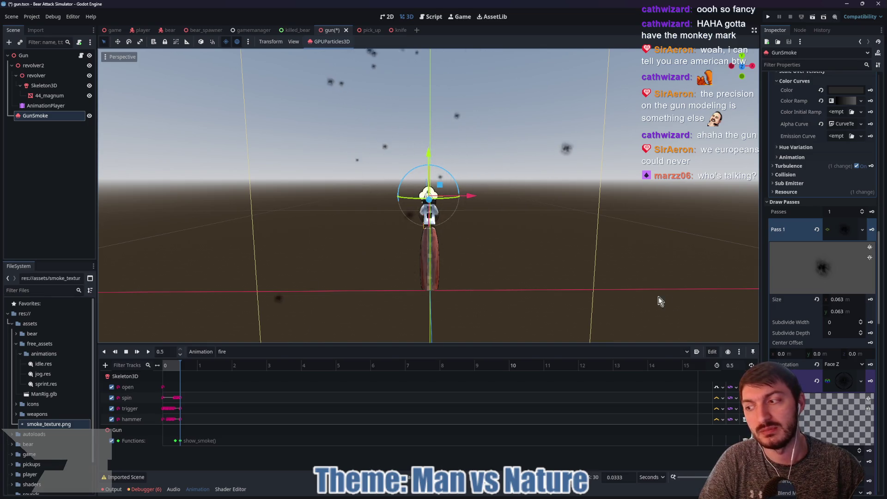
pyautogui.scroll(6, 798, 281)
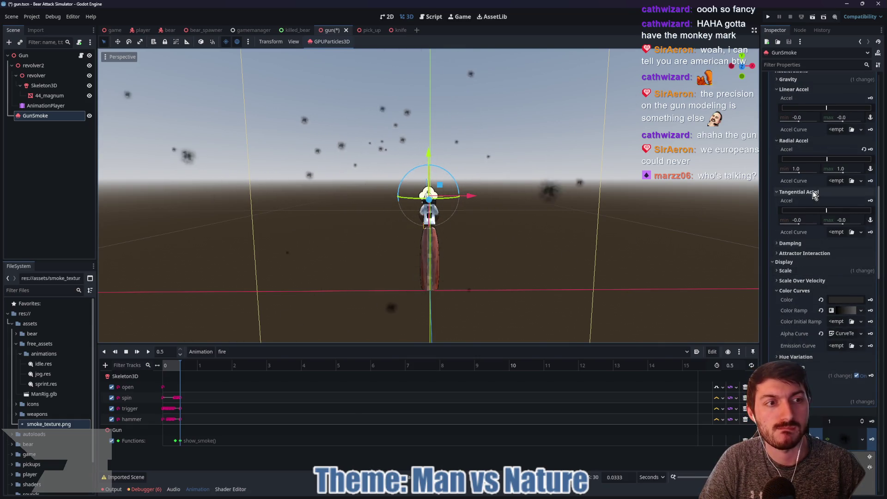
pyautogui.scroll(1, 812, 198)
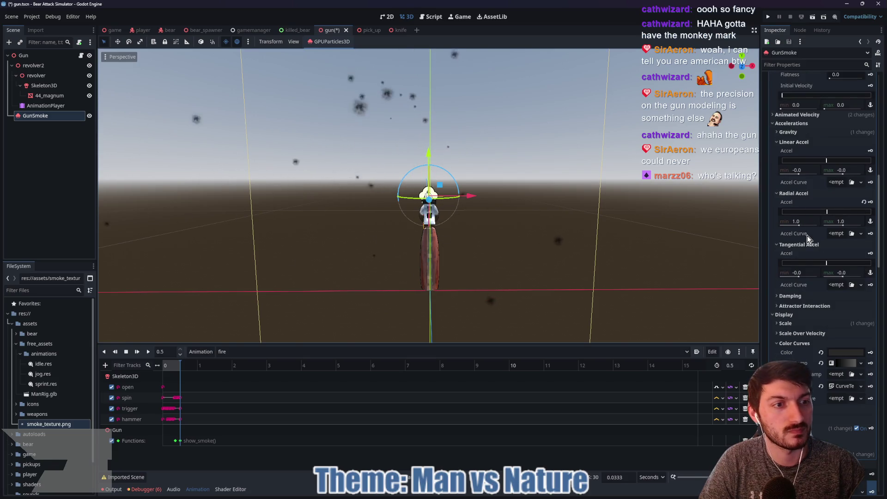
pyautogui.click(492, 495)
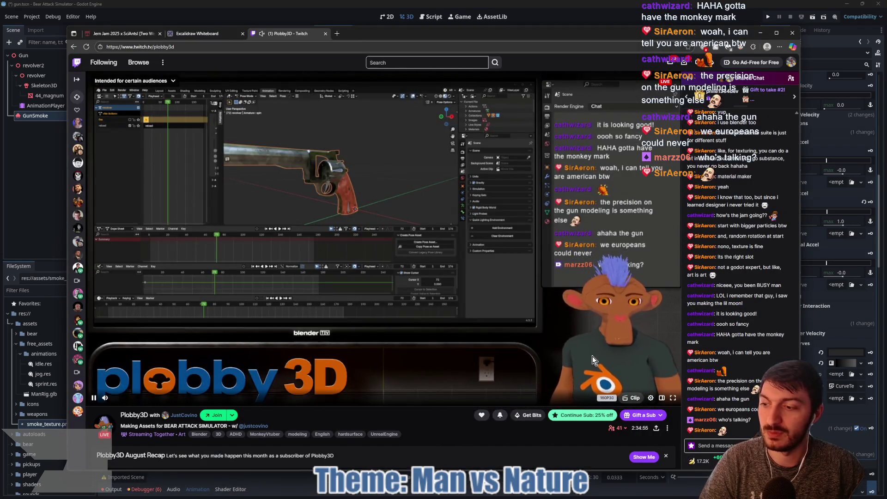
pyautogui.hotkey('alt', 'Tab')
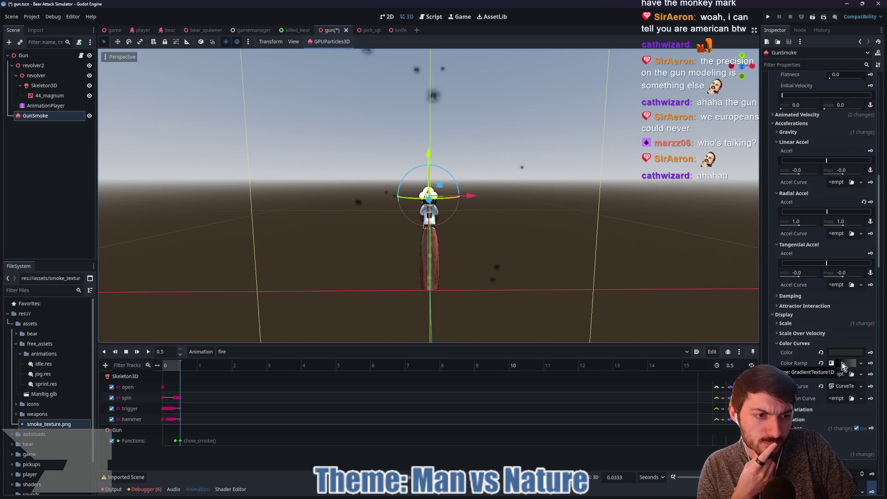
# Step: Try Add blend mode and set the smoke material's Transparency to Alpha Scissor
pyautogui.scroll(-5, 835, 337)
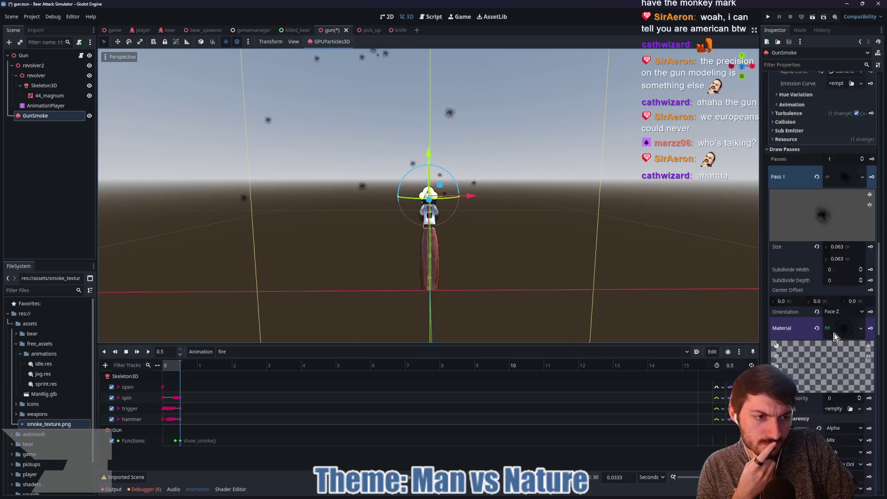
pyautogui.scroll(-5, 835, 337)
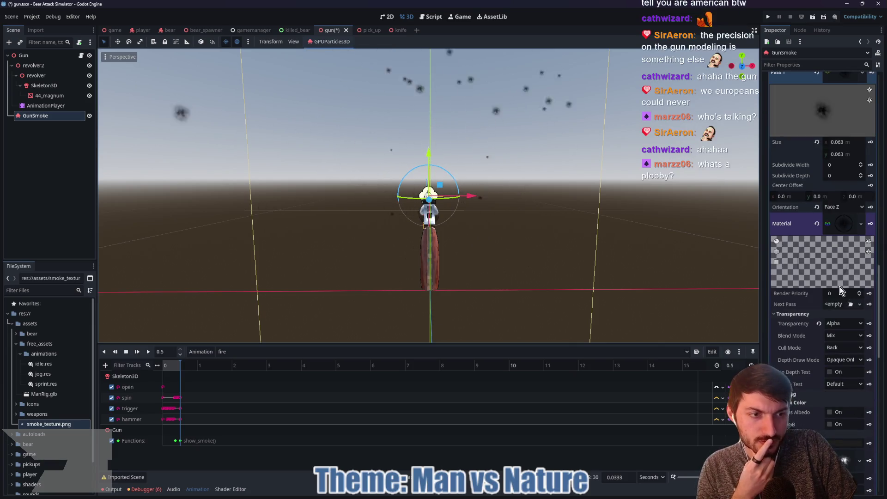
pyautogui.click(840, 336)
pyautogui.click(844, 354)
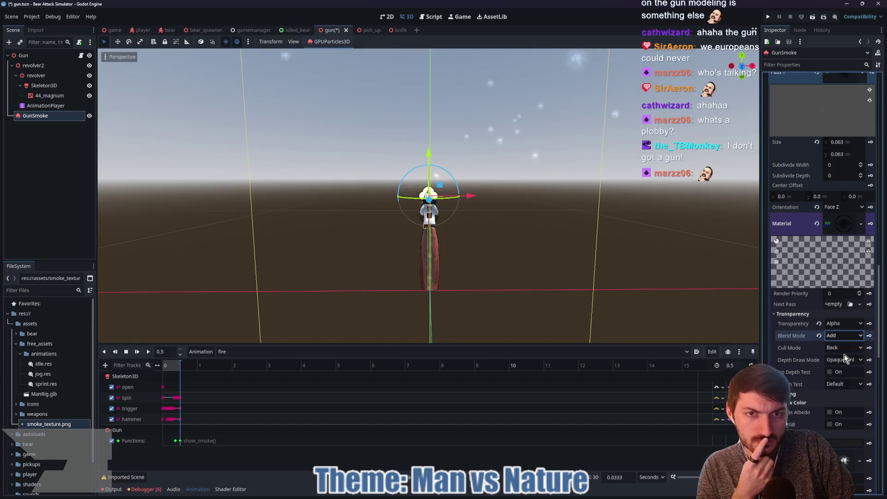
pyautogui.click(837, 336)
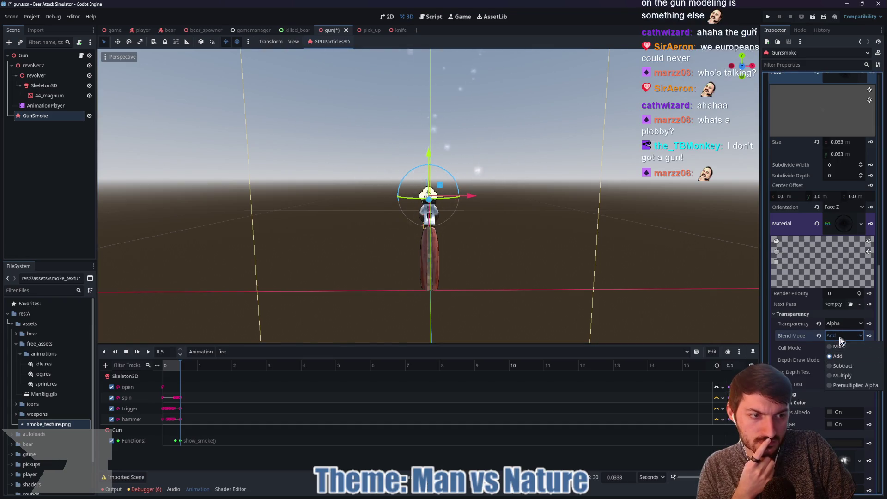
pyautogui.click(835, 323)
pyautogui.click(844, 354)
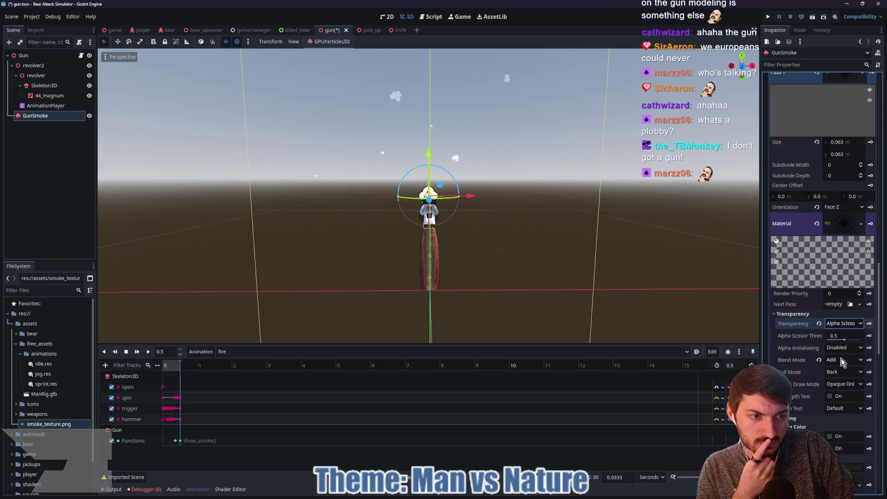
# Step: Return Blend Mode to Mix and keep the alpha scissor threshold at 0.5
pyautogui.click(843, 360)
pyautogui.click(842, 371)
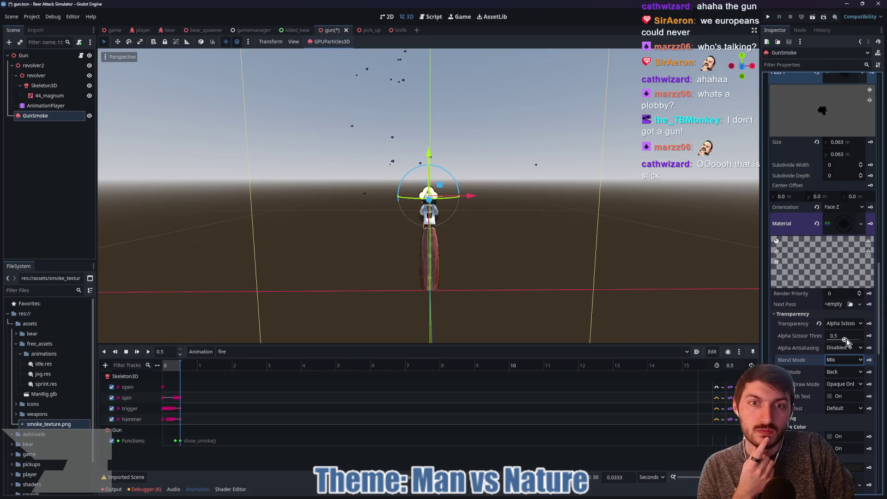
pyautogui.moveTo(847, 339)
pyautogui.mouseDown()
pyautogui.moveTo(856, 341)
pyautogui.moveTo(831, 340)
pyautogui.mouseUp()
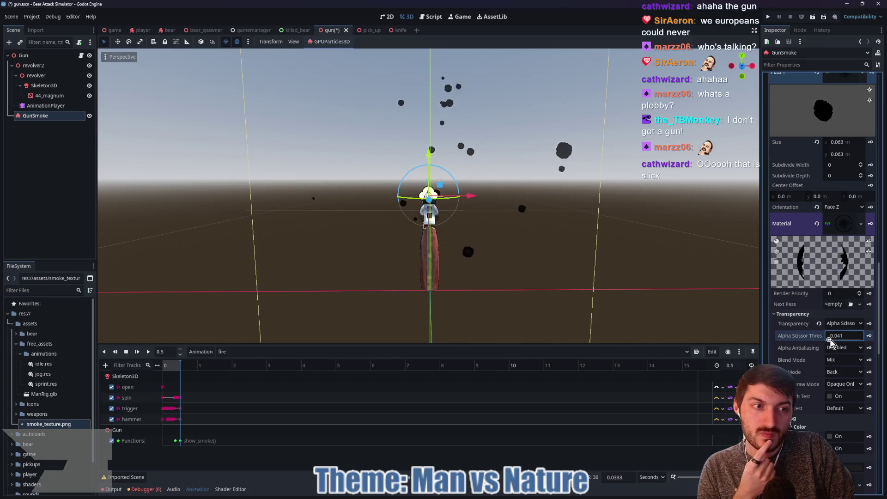
pyautogui.hotkey('ctrl', 'z')
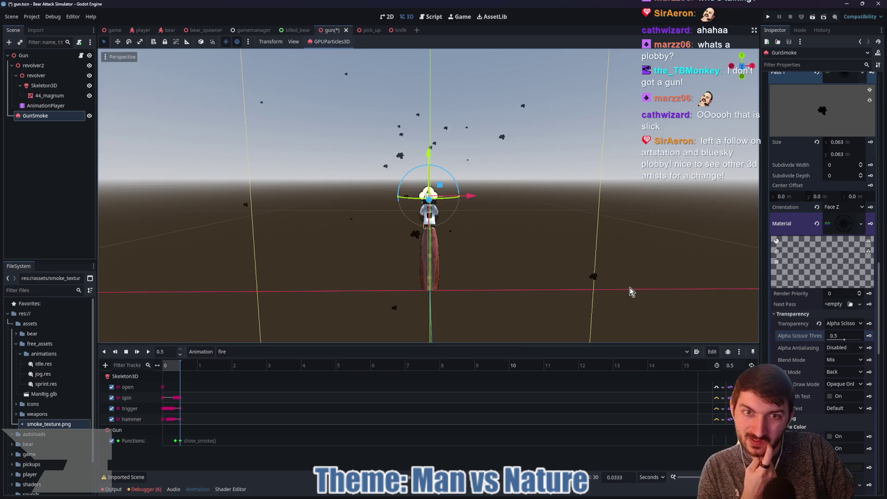
pyautogui.scroll(5, 506, 255)
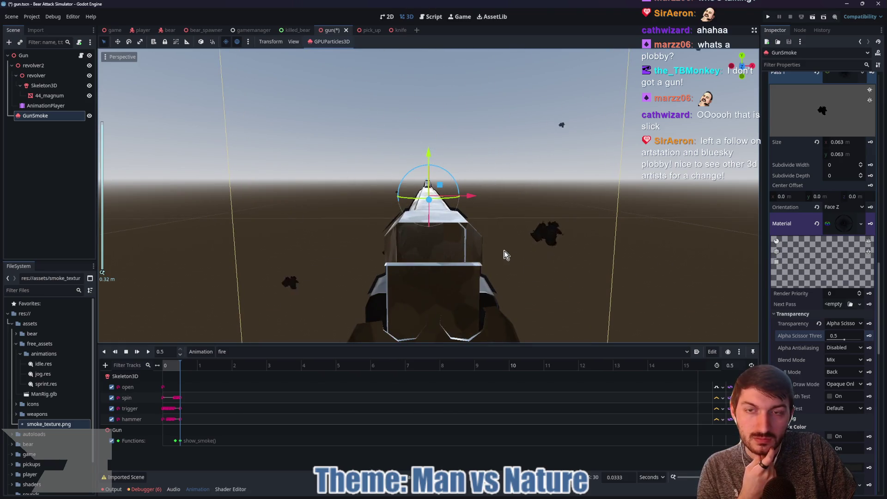
pyautogui.scroll(-1, 513, 256)
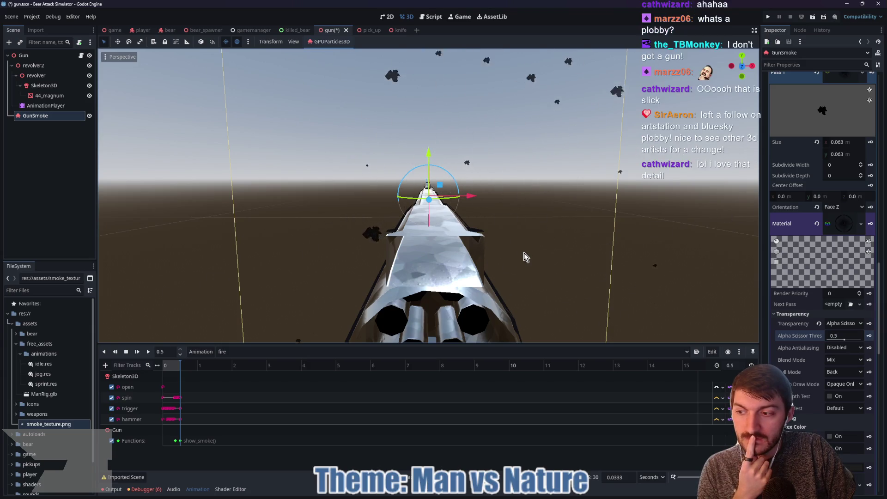
pyautogui.scroll(-1, 524, 253)
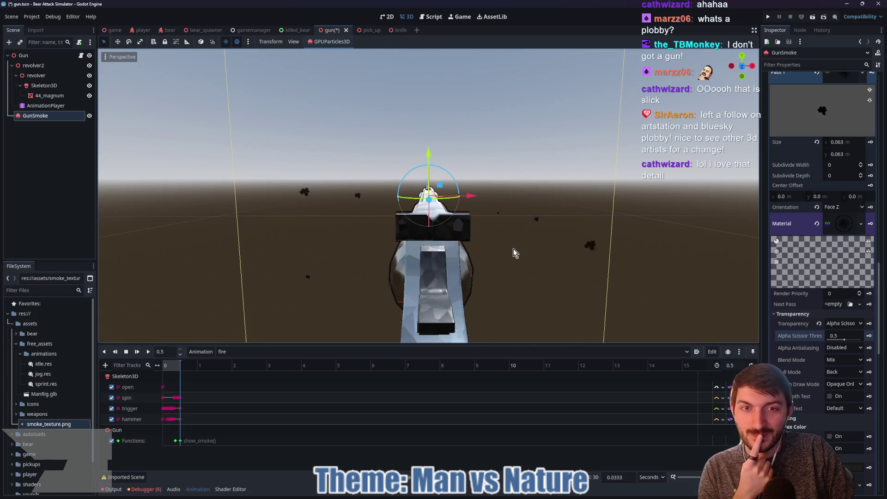
# Step: Set the Pass 1 quad mesh Size x and y to 0.125
pyautogui.click(843, 224)
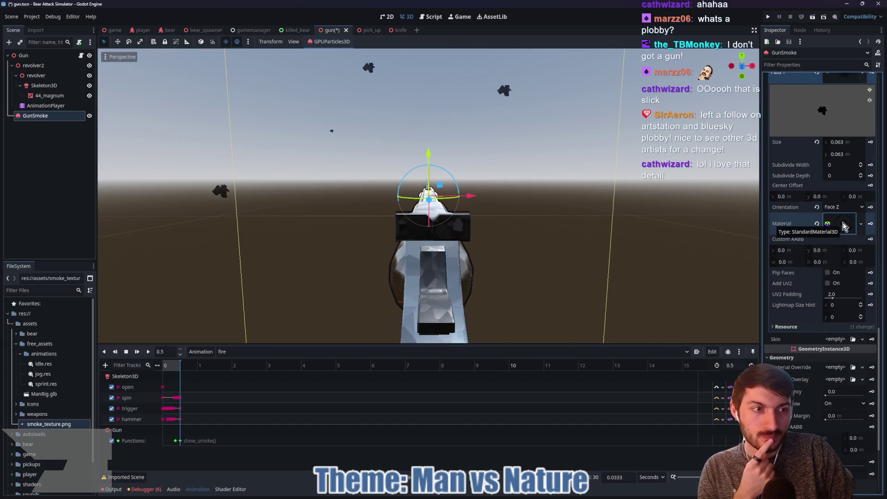
pyautogui.scroll(2, 824, 287)
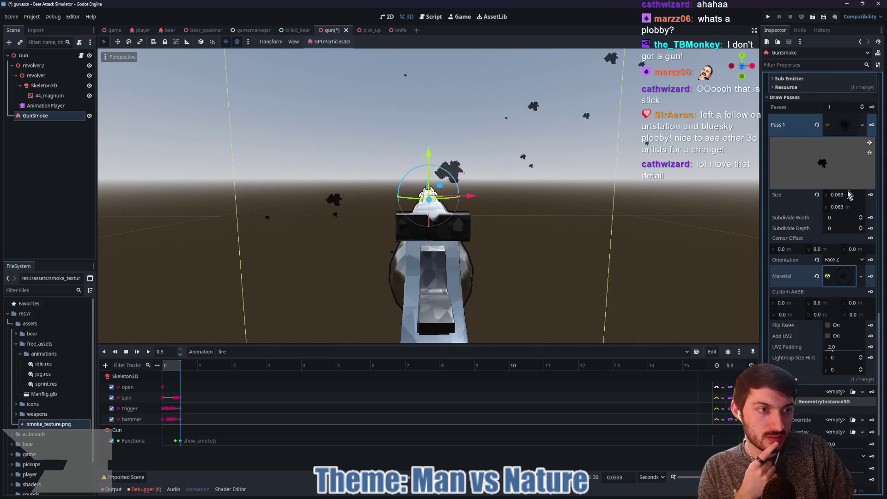
pyautogui.click(847, 194)
pyautogui.write('0.125')
pyautogui.press('Tab')
pyautogui.write('0.125')
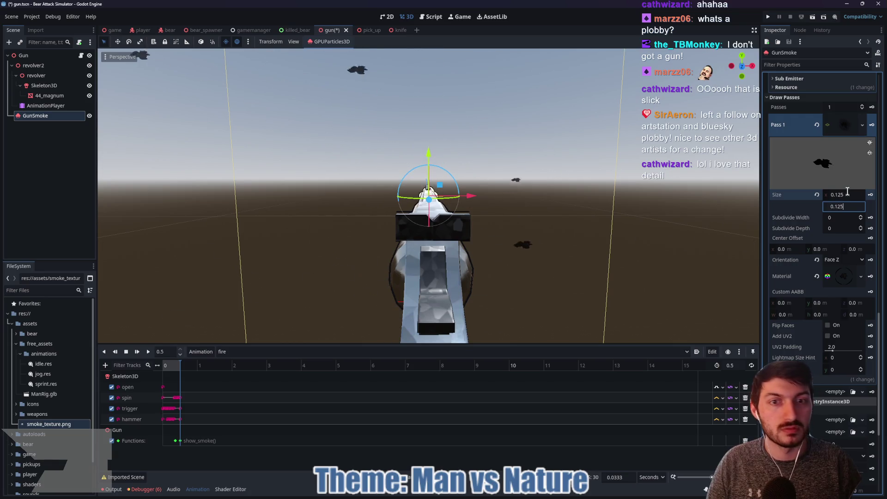
pyautogui.press('Return')
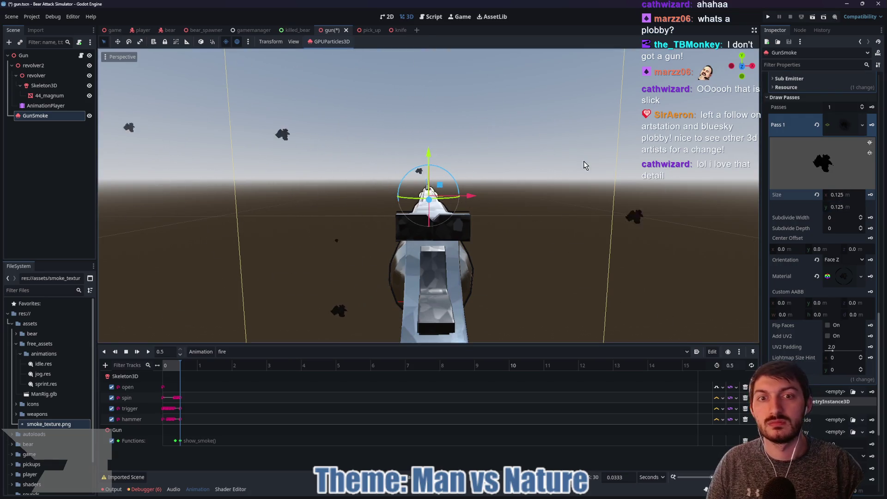
# Step: Save the gun scene with the enlarged smoke puffs
pyautogui.scroll(-5, 578, 194)
pyautogui.moveTo(562, 214)
pyautogui.mouseDown()
pyautogui.moveTo(640, 215)
pyautogui.moveTo(587, 226)
pyautogui.moveTo(555, 218)
pyautogui.moveTo(566, 245)
pyautogui.mouseUp()
pyautogui.hotkey('ctrl', 's')
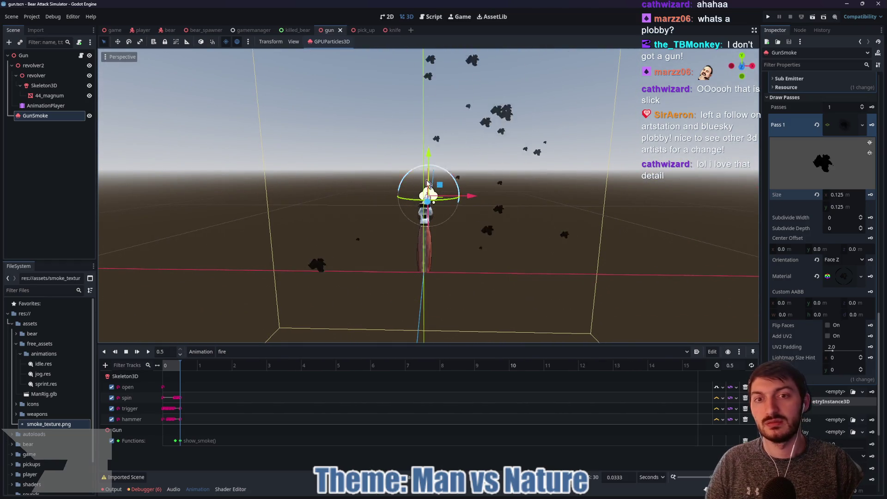
pyautogui.scroll(15, 822, 129)
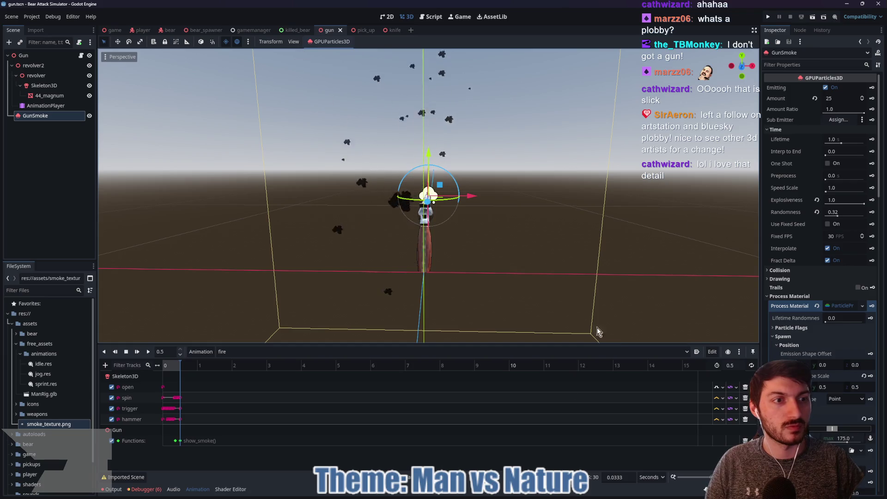
# Step: Bring the Plobby3D Twitch stream window to the front from the taskbar
pyautogui.click(505, 497)
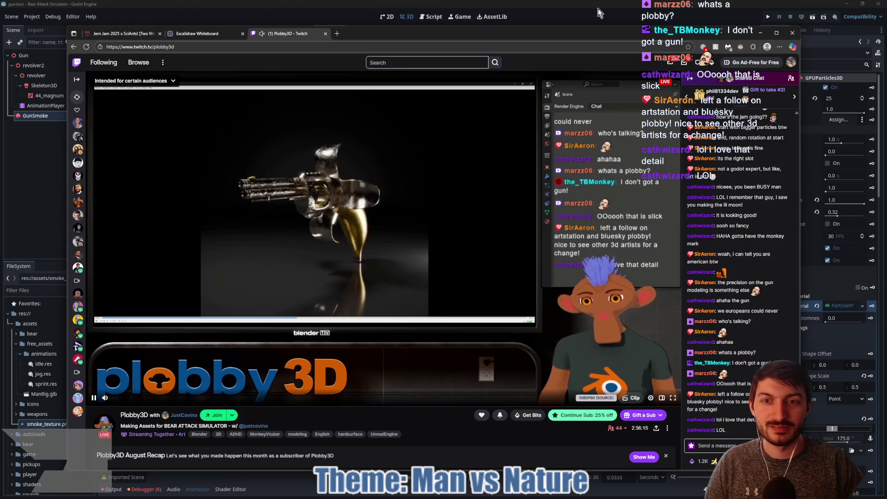
# Step: Back in Godot, enable One Shot on GunSmoke and save the gun scene
pyautogui.click(598, 8)
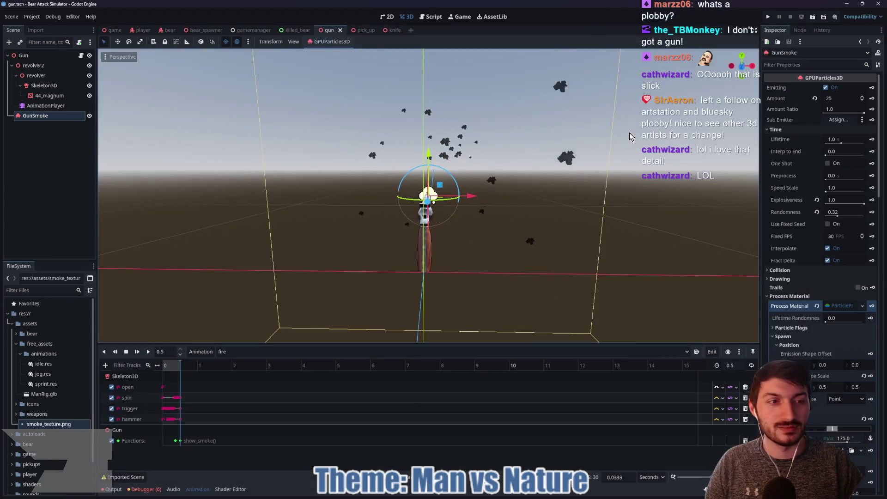
pyautogui.click(828, 164)
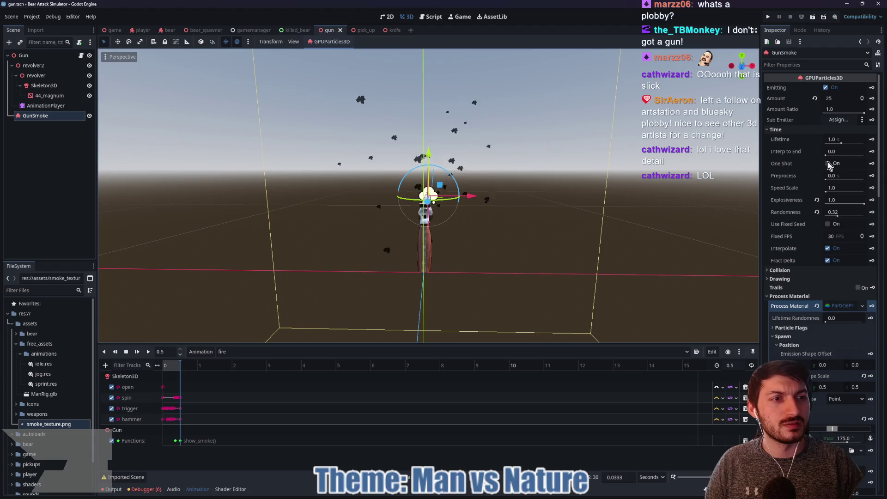
pyautogui.hotkey('ctrl', 's')
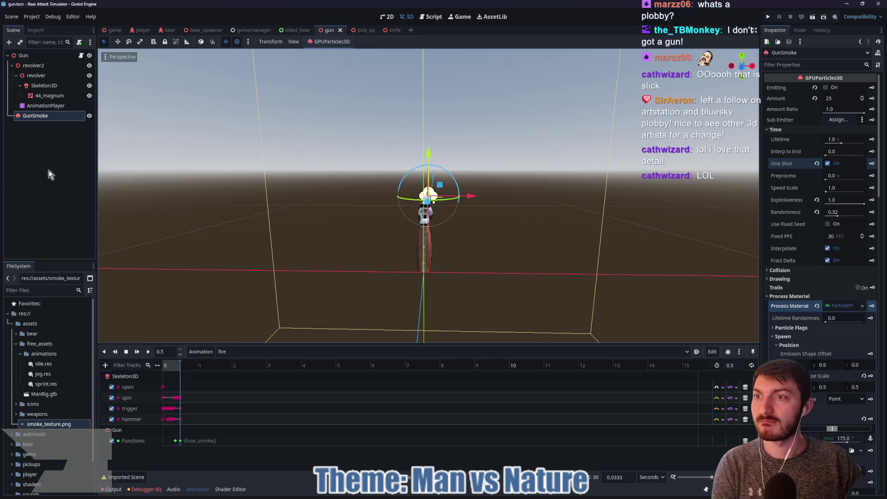
pyautogui.click(55, 56)
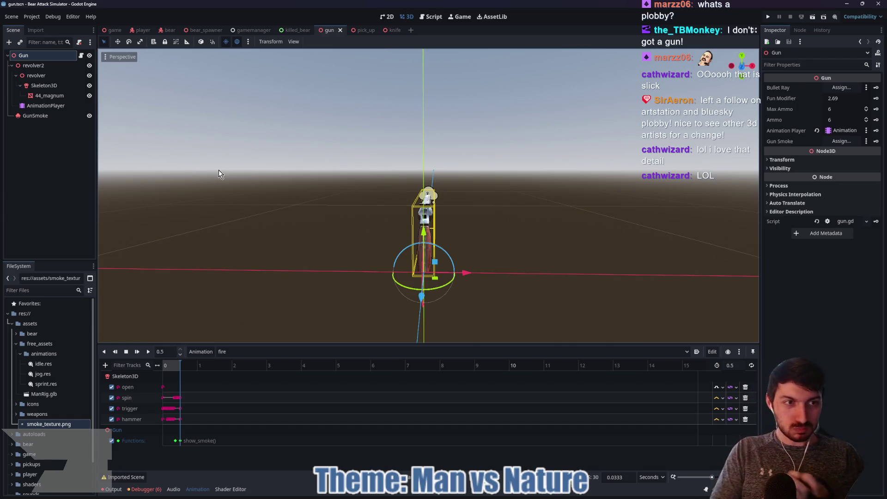
# Step: Assign the GunSmoke node to the Gun's Gun Smoke property and save the scene
pyautogui.click(842, 141)
pyautogui.click(417, 171)
pyautogui.click(417, 362)
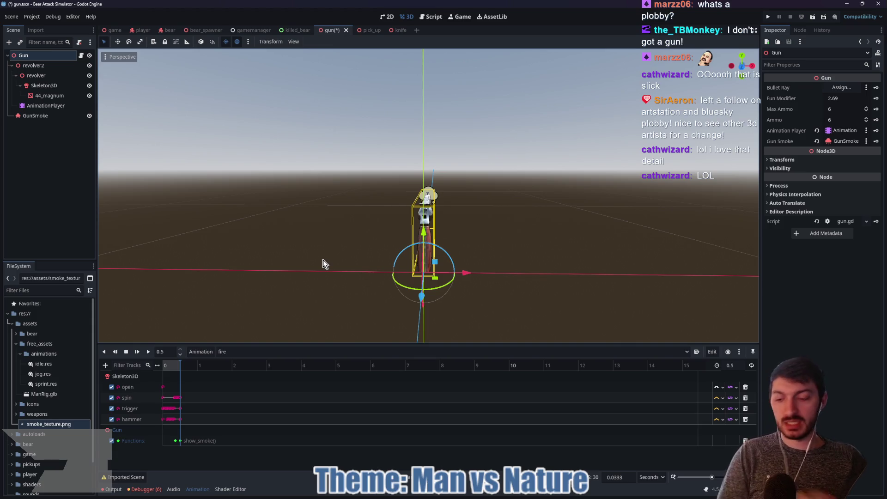
pyautogui.hotkey('ctrl', 's')
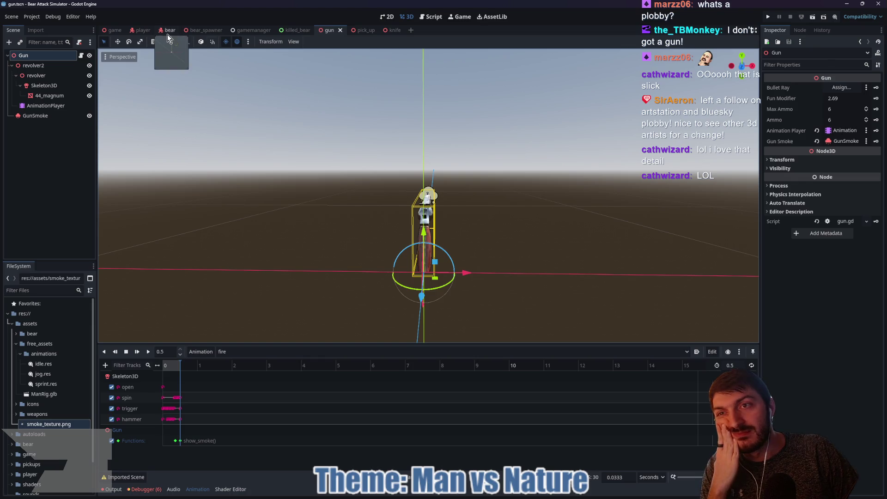
# Step: Switch to the player scene tab, then orbit and zoom in around the rigged player character
pyautogui.click(140, 30)
pyautogui.moveTo(495, 184)
pyautogui.mouseDown()
pyautogui.moveTo(386, 179)
pyautogui.moveTo(529, 198)
pyautogui.moveTo(630, 190)
pyautogui.moveTo(369, 200)
pyautogui.mouseUp()
pyautogui.scroll(3, 499, 158)
pyautogui.moveTo(495, 162)
pyautogui.mouseDown()
pyautogui.moveTo(591, 186)
pyautogui.moveTo(647, 182)
pyautogui.moveTo(481, 194)
pyautogui.mouseUp()
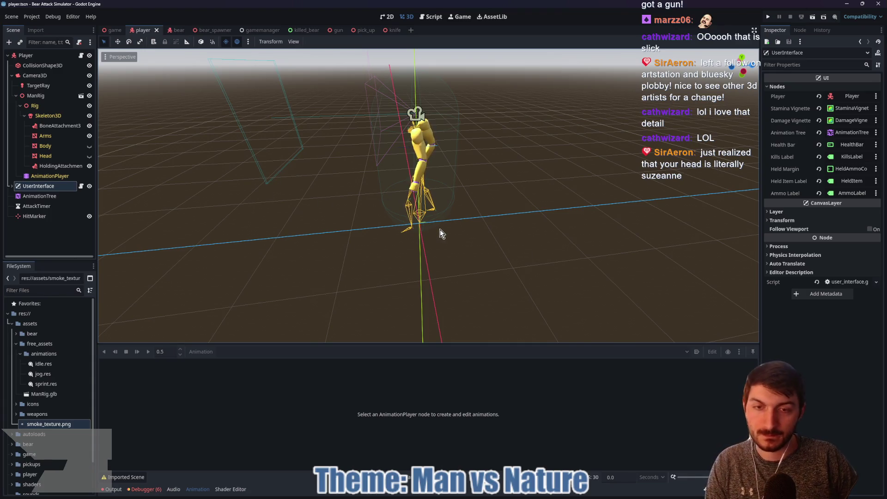
# Step: In GitHub Desktop, commit the 23 files to main as 'gun and particle smoke' and push origin
pyautogui.click(507, 493)
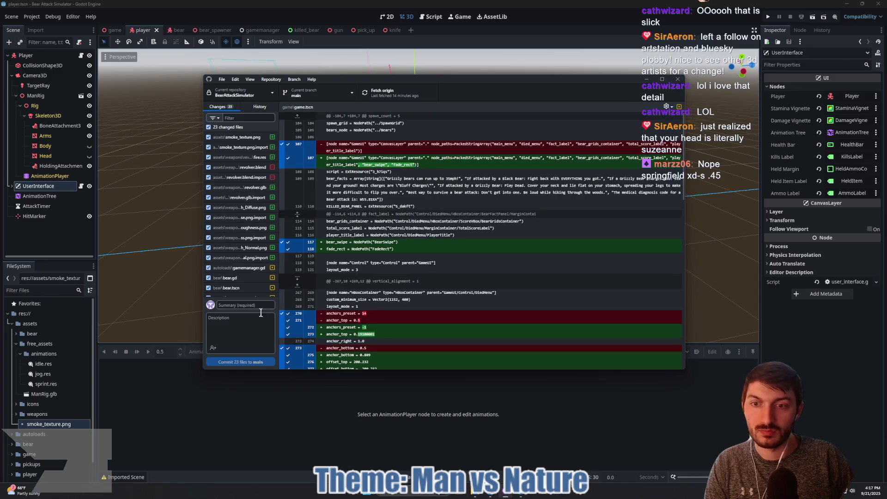
pyautogui.click(253, 305)
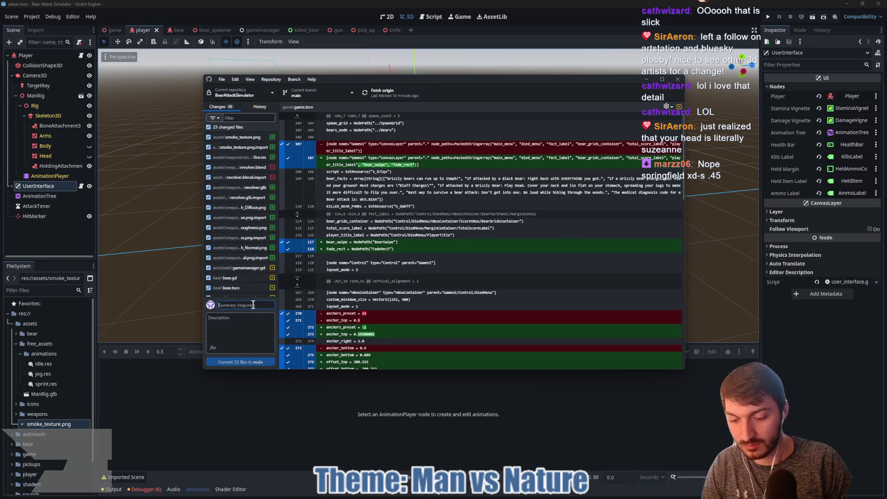
pyautogui.write('gun and particle smoke')
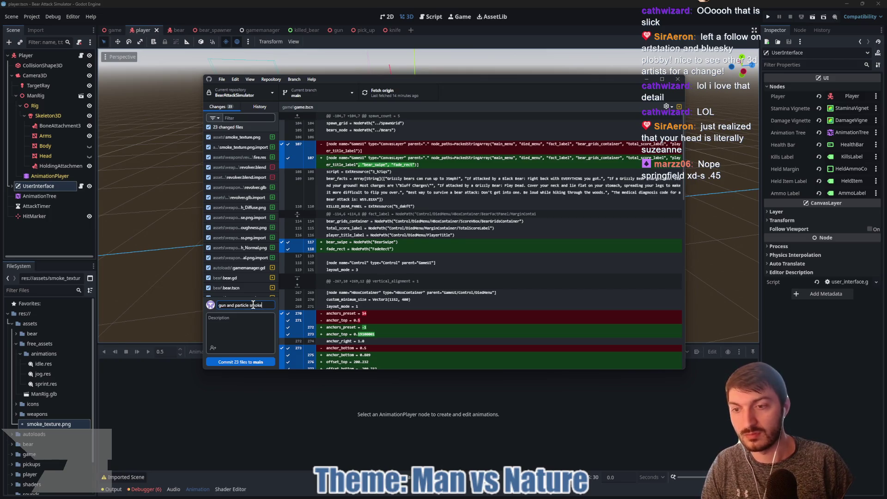
pyautogui.click(247, 362)
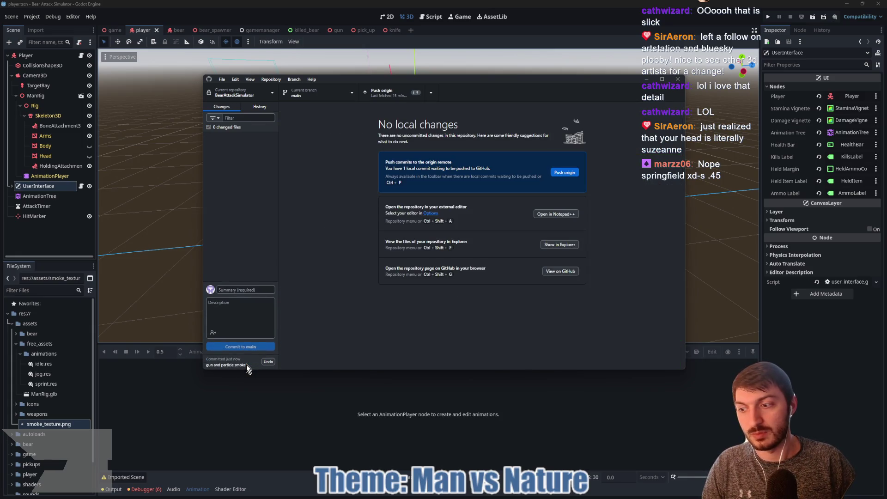
pyautogui.click(566, 172)
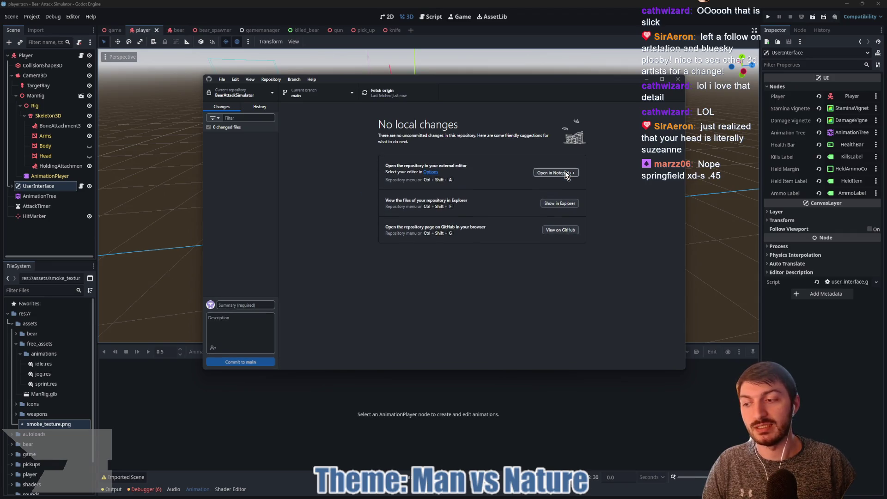
# Step: Bring the Godot editor window back in front of GitHub Desktop
pyautogui.click(317, 412)
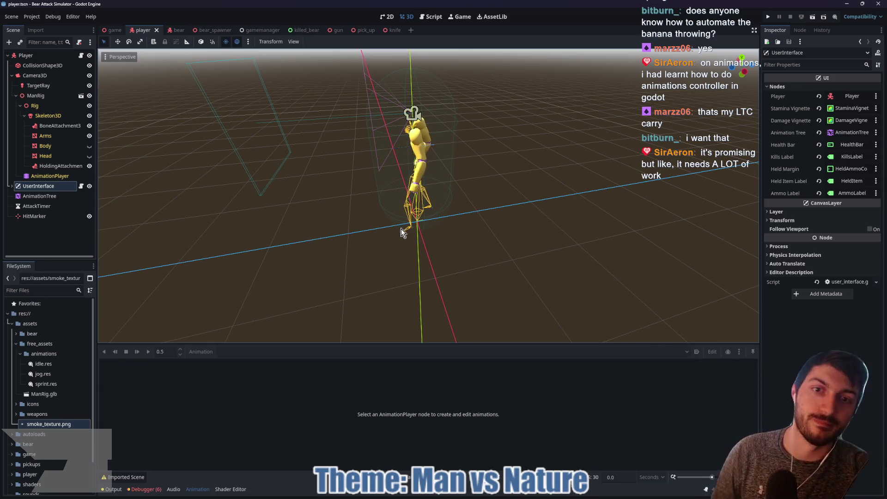
pyautogui.moveTo(514, 163)
pyautogui.mouseDown()
pyautogui.moveTo(535, 198)
pyautogui.moveTo(486, 204)
pyautogui.moveTo(475, 182)
pyautogui.moveTo(509, 169)
pyautogui.moveTo(527, 143)
pyautogui.moveTo(529, 170)
pyautogui.moveTo(528, 142)
pyautogui.mouseUp()
pyautogui.moveTo(486, 496)
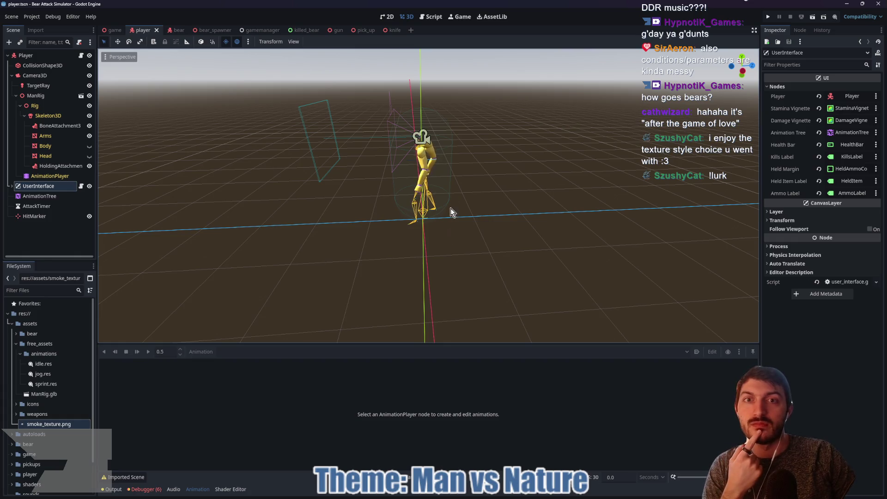
pyautogui.moveTo(462, 240)
pyautogui.mouseDown()
pyautogui.moveTo(387, 235)
pyautogui.moveTo(452, 241)
pyautogui.mouseUp()
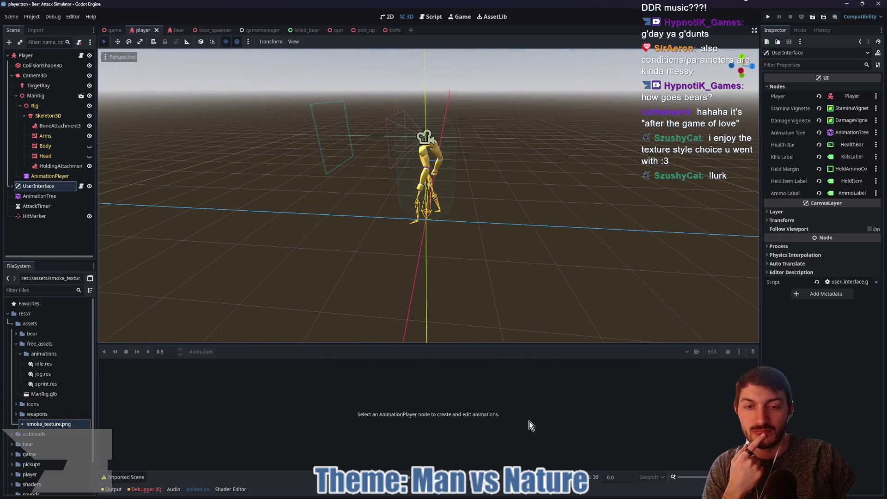
# Step: Collapse the bottom Output panel so the 3D viewport takes up the editor
pyautogui.click(112, 489)
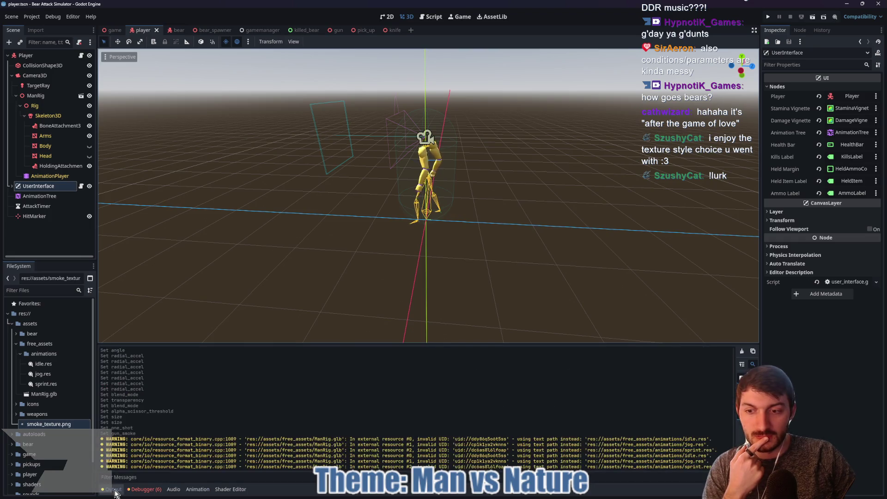
pyautogui.click(112, 489)
pyautogui.hotkey('ctrl', 'j')
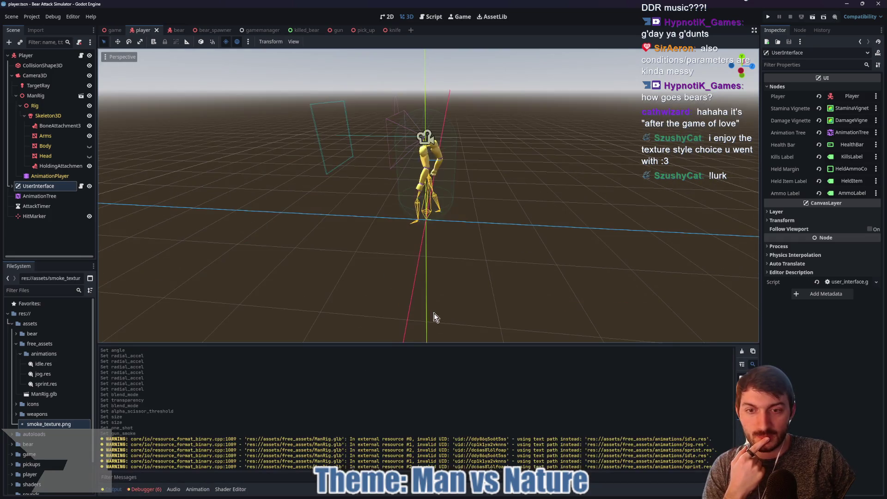
pyautogui.moveTo(420, 344); pyautogui.dragTo(420, 406)
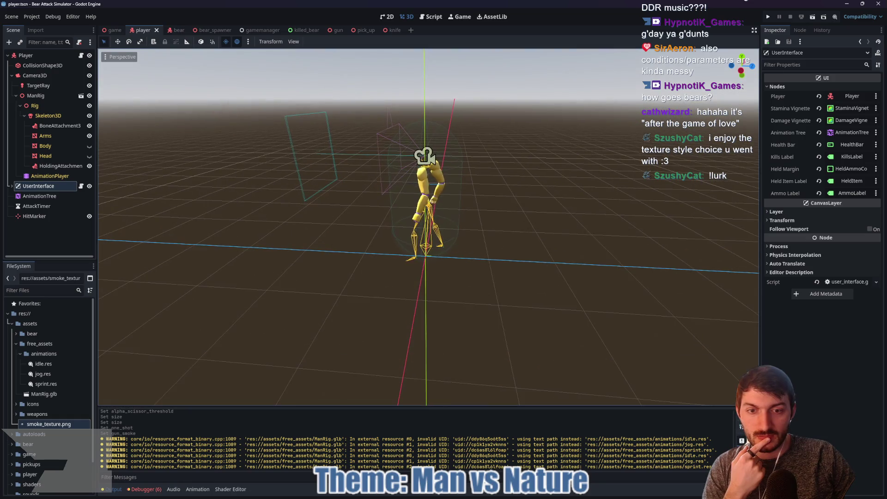
pyautogui.click(112, 489)
# Step: Orbit around the player rig, briefly visiting the other Godot project window and returning
pyautogui.moveTo(409, 346)
pyautogui.mouseDown()
pyautogui.moveTo(521, 337)
pyautogui.moveTo(412, 338)
pyautogui.mouseUp()
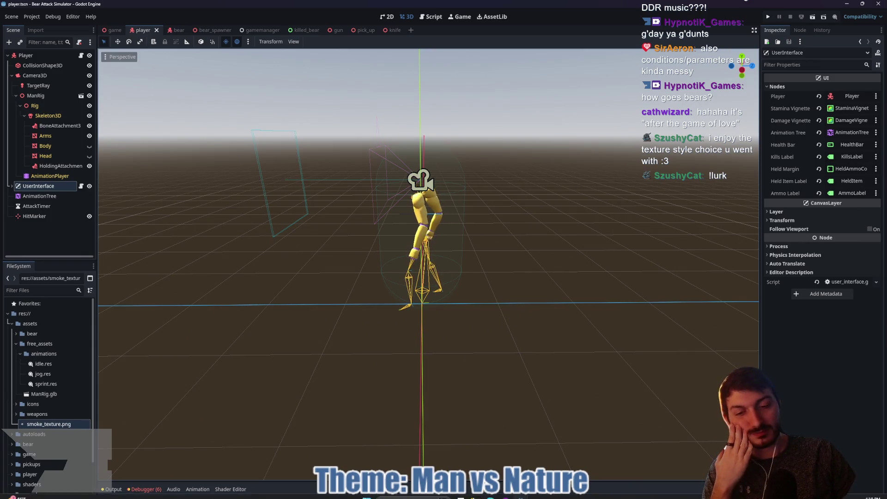
pyautogui.moveTo(492, 496)
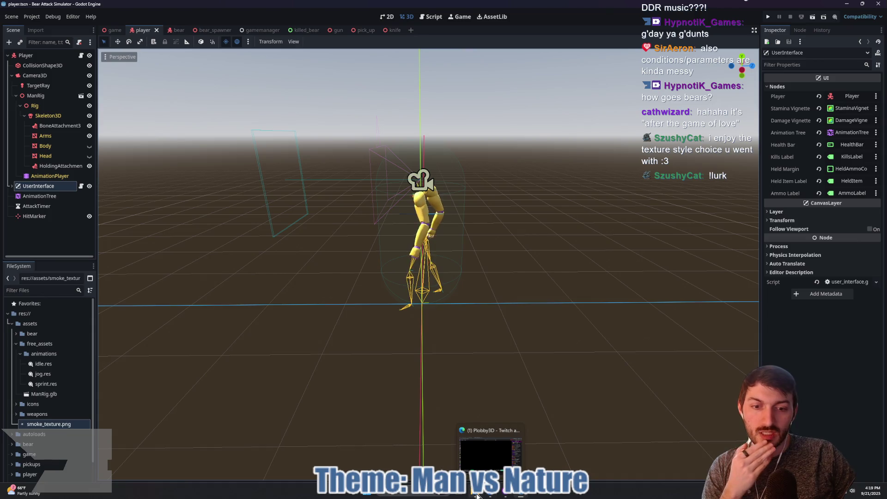
pyautogui.moveTo(521, 496)
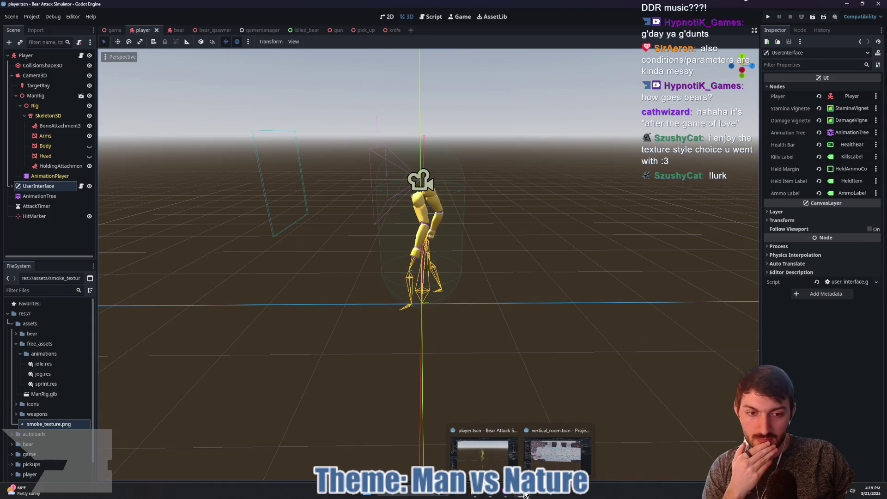
pyautogui.click(557, 450)
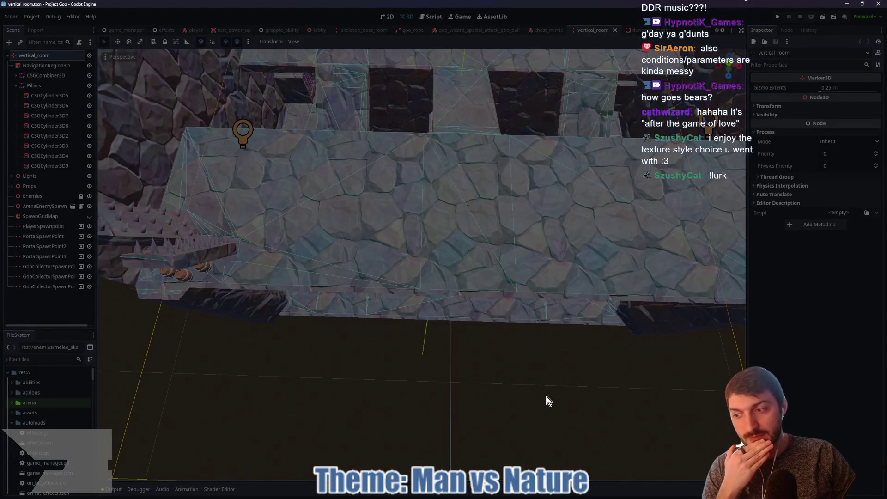
pyautogui.hotkey('alt', 'Tab')
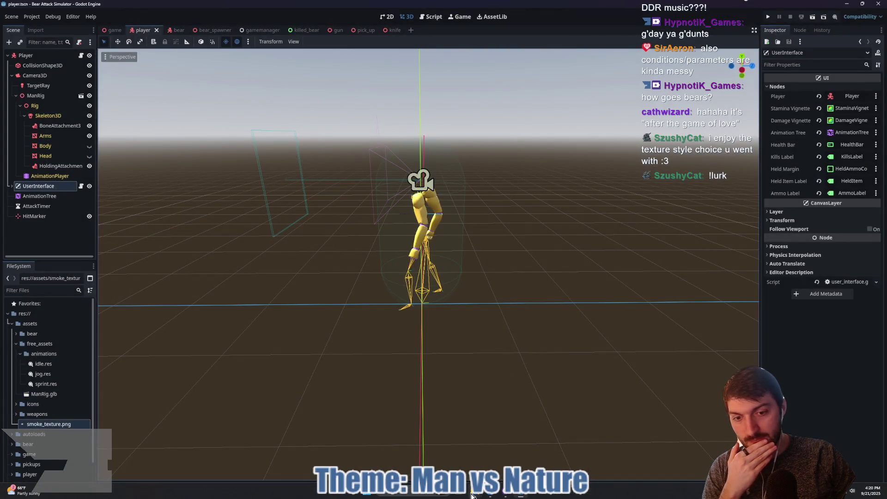
pyautogui.moveTo(498, 496)
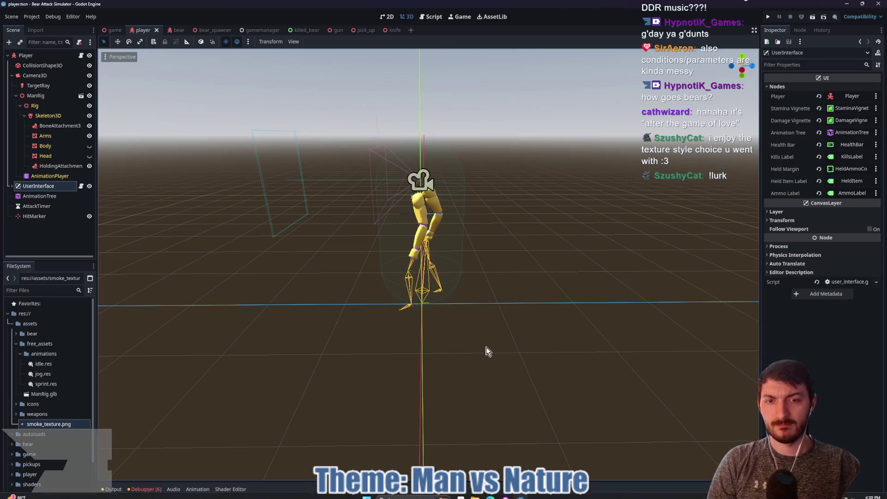
pyautogui.moveTo(483, 345)
pyautogui.mouseDown()
pyautogui.moveTo(270, 327)
pyautogui.moveTo(539, 347)
pyautogui.moveTo(581, 340)
pyautogui.moveTo(459, 340)
pyautogui.moveTo(478, 348)
pyautogui.moveTo(567, 342)
pyautogui.moveTo(519, 337)
pyautogui.moveTo(509, 351)
pyautogui.mouseUp()
# Step: Launch Godot_v4.5-stable_win64 from Desktop > Godot and open the 'test' project
pyautogui.moveTo(476, 493)
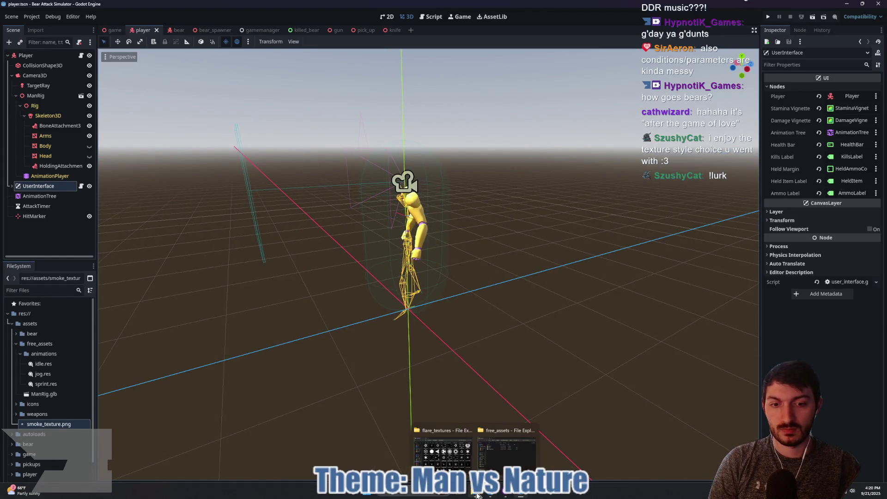
pyautogui.click(496, 450)
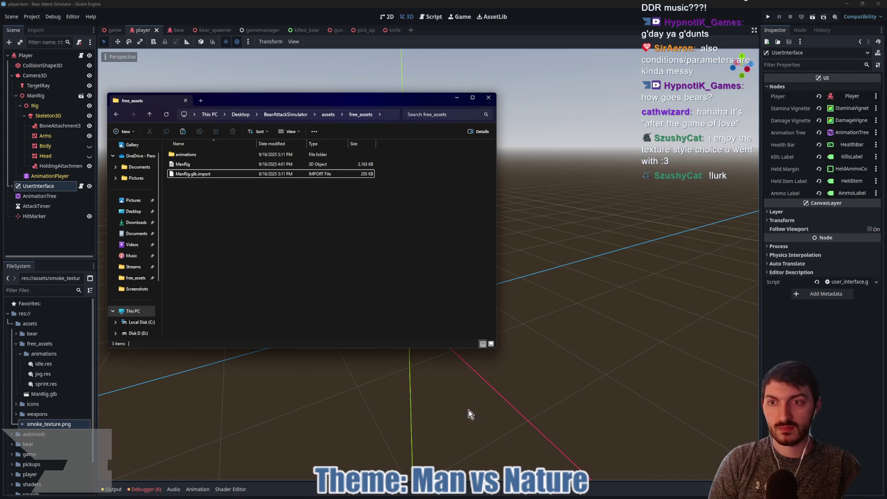
pyautogui.click(133, 211)
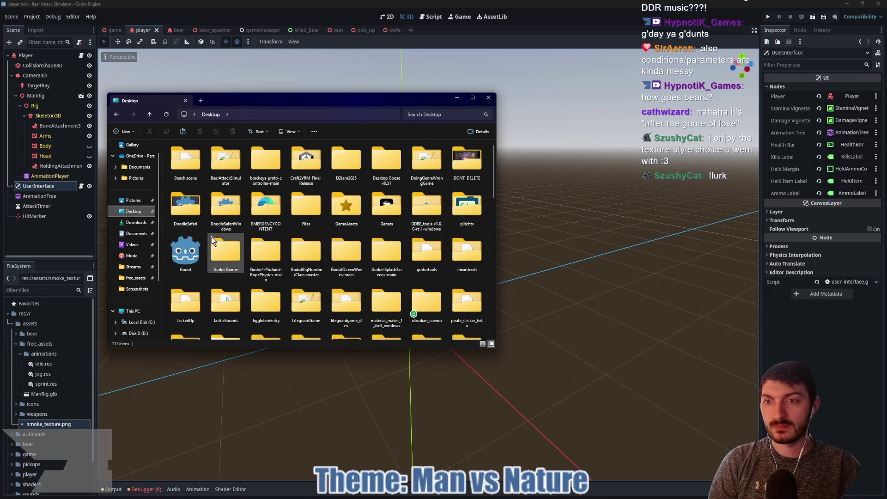
pyautogui.doubleClick(176, 257)
pyautogui.click(210, 244)
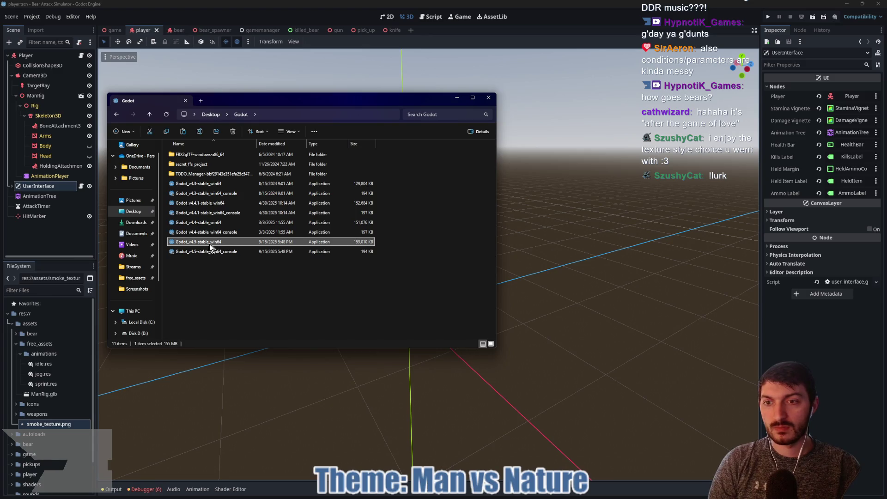
pyautogui.doubleClick(209, 246)
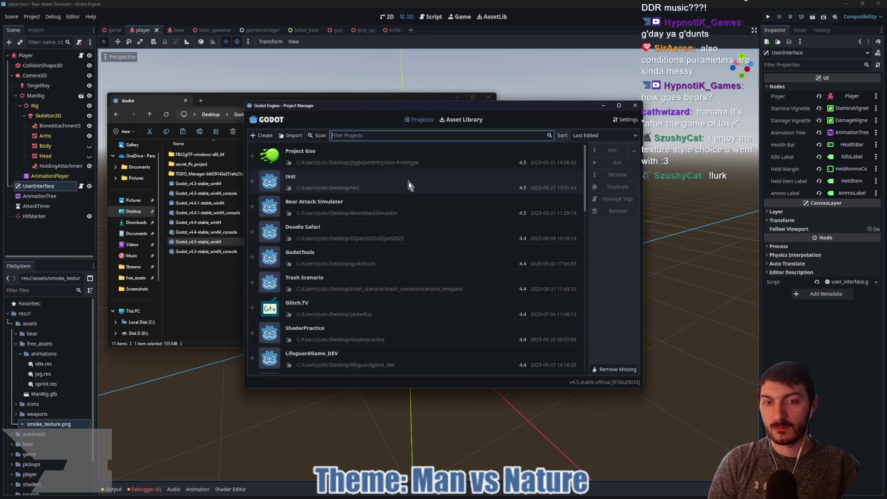
pyautogui.doubleClick(329, 178)
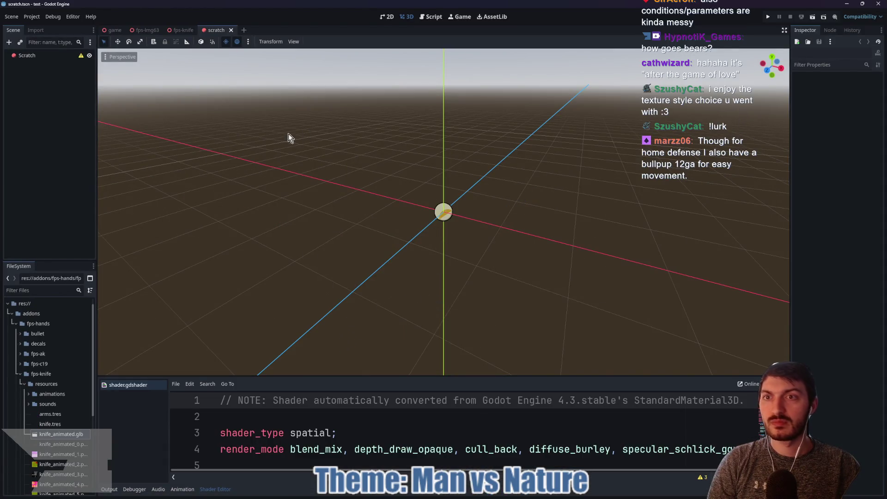
# Step: Switch to the fps-knife scene, close the scratch tab, and orbit around the knife rig
pyautogui.click(182, 31)
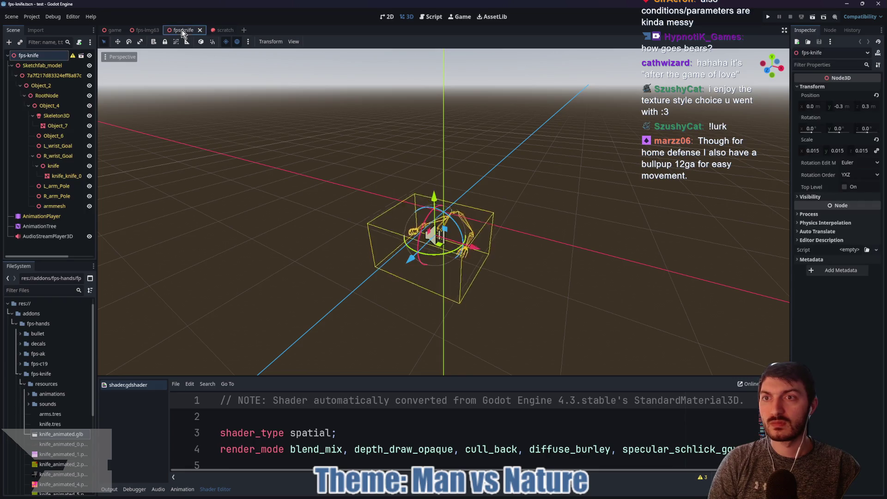
pyautogui.click(230, 34)
pyautogui.click(237, 31)
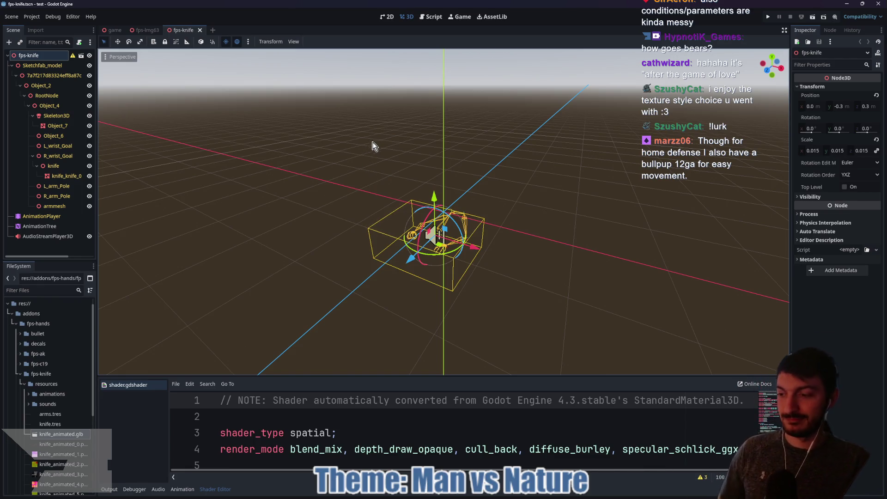
pyautogui.moveTo(384, 158)
pyautogui.mouseDown()
pyautogui.moveTo(464, 225)
pyautogui.moveTo(497, 240)
pyautogui.moveTo(527, 227)
pyautogui.mouseUp()
pyautogui.scroll(5, 497, 240)
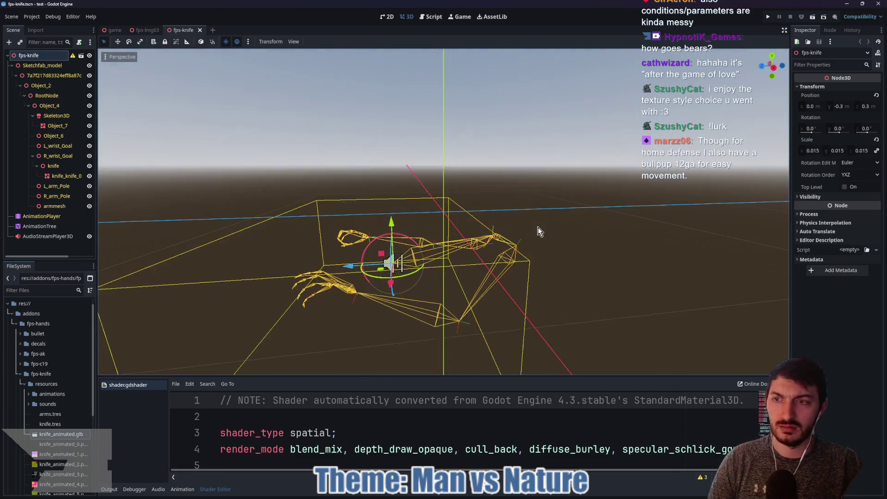
pyautogui.moveTo(391, 224); pyautogui.dragTo(378, 89)
pyautogui.hotkey('ctrl', 'z')
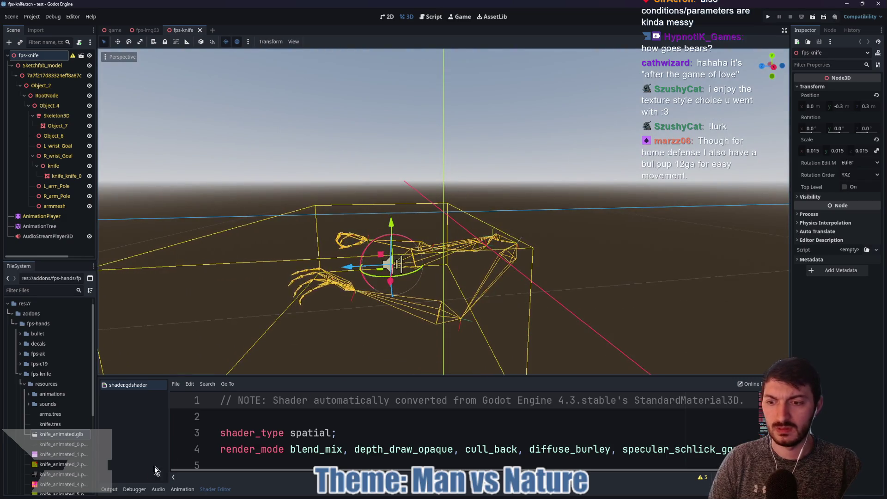
# Step: Collapse the bottom panel and select the Object_7 arms mesh to begin setting its Material Override
pyautogui.click(109, 489)
pyautogui.click(109, 489)
pyautogui.moveTo(476, 337)
pyautogui.mouseDown()
pyautogui.moveTo(544, 362)
pyautogui.moveTo(475, 382)
pyautogui.moveTo(481, 318)
pyautogui.mouseUp()
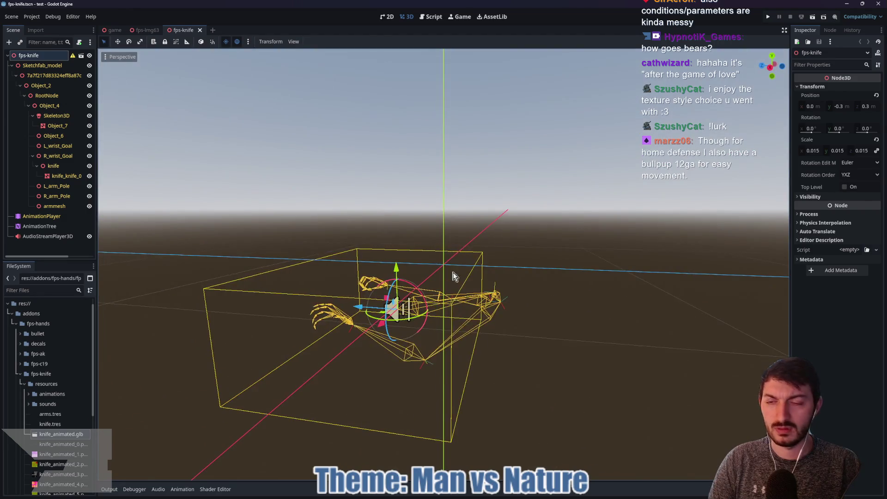
pyautogui.click(55, 126)
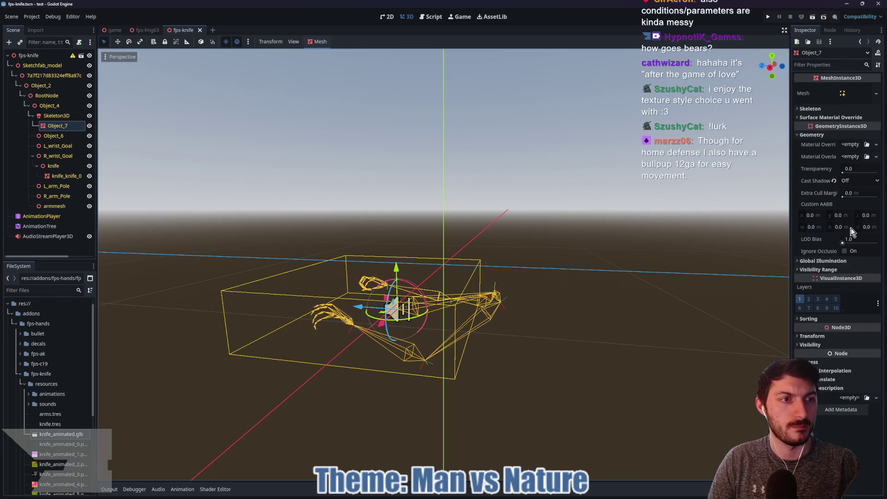
pyautogui.click(851, 145)
# Step: Give Object_7 a new StandardMaterial3D override, turning the arms white, and expand its Albedo settings
pyautogui.click(853, 168)
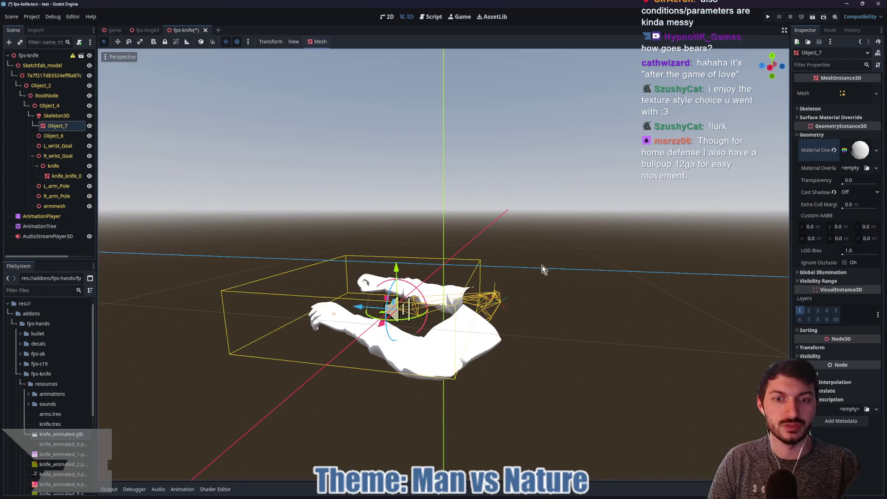
pyautogui.moveTo(551, 268)
pyautogui.mouseDown()
pyautogui.moveTo(226, 271)
pyautogui.moveTo(455, 272)
pyautogui.moveTo(551, 303)
pyautogui.moveTo(532, 305)
pyautogui.mouseUp()
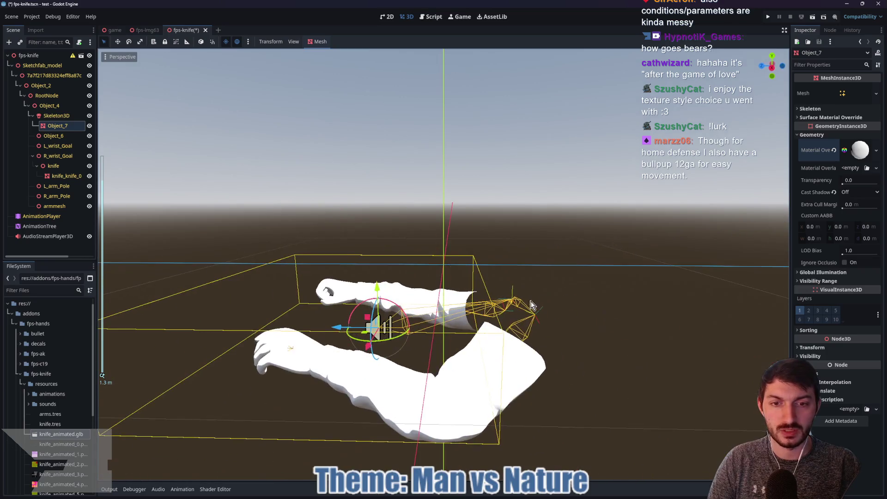
pyautogui.click(857, 151)
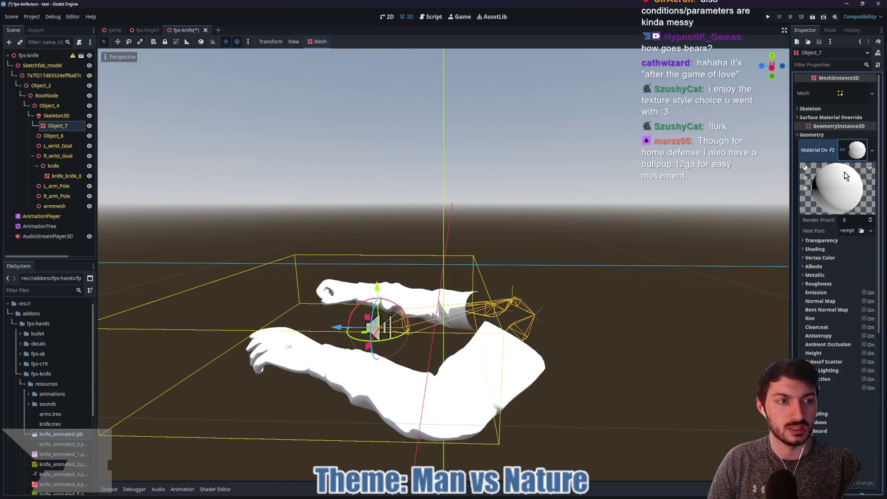
pyautogui.click(814, 266)
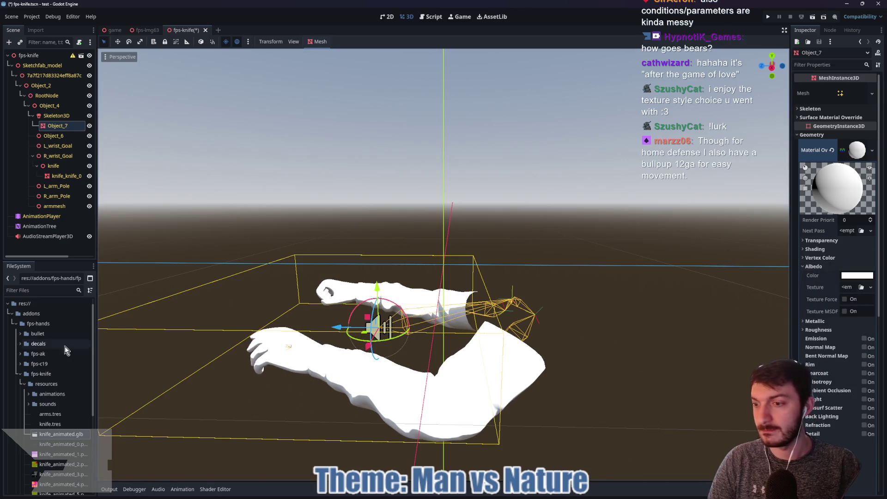
# Step: Scroll the FileSystem to knife_animated.glb and open its import settings
pyautogui.scroll(-2, 77, 422)
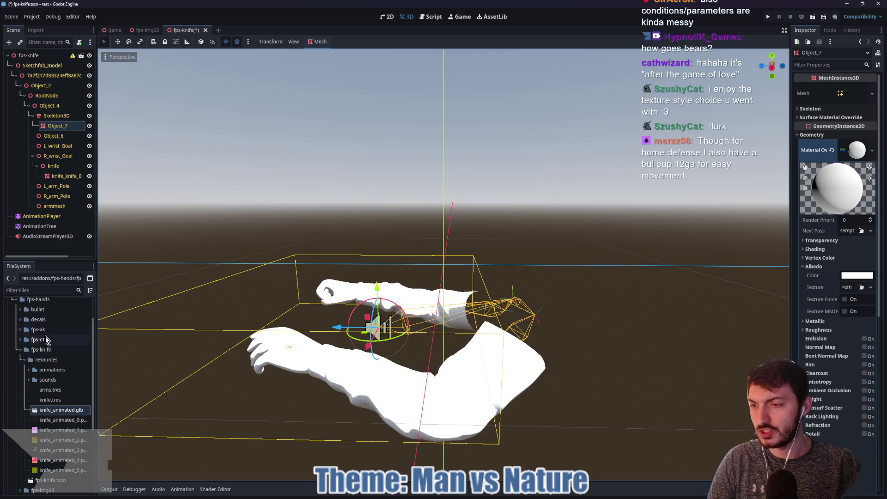
pyautogui.scroll(-2, 50, 356)
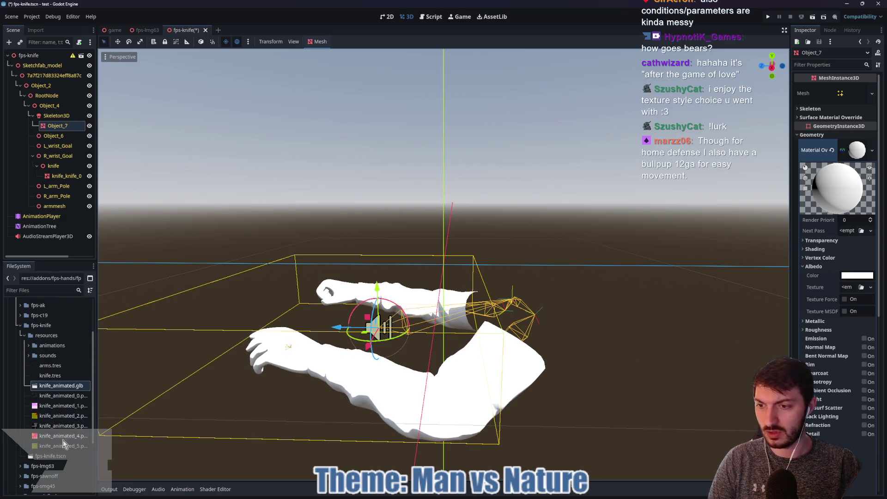
pyautogui.moveTo(54, 399)
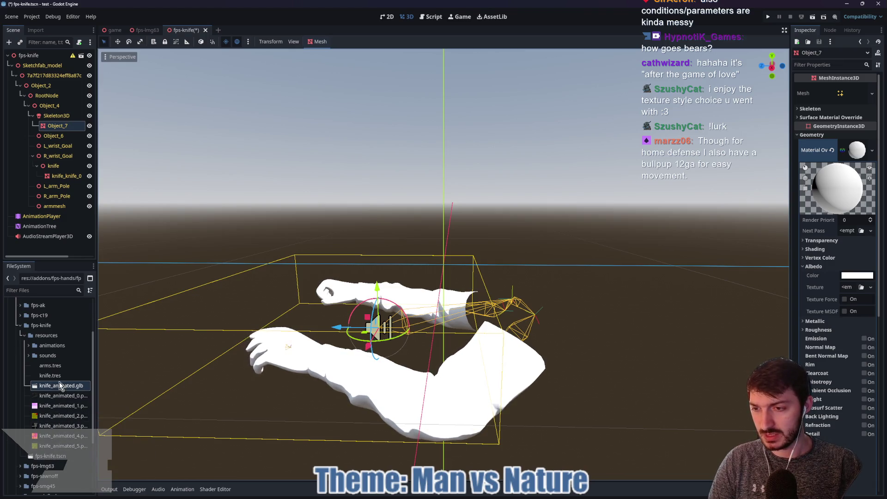
pyautogui.doubleClick(59, 386)
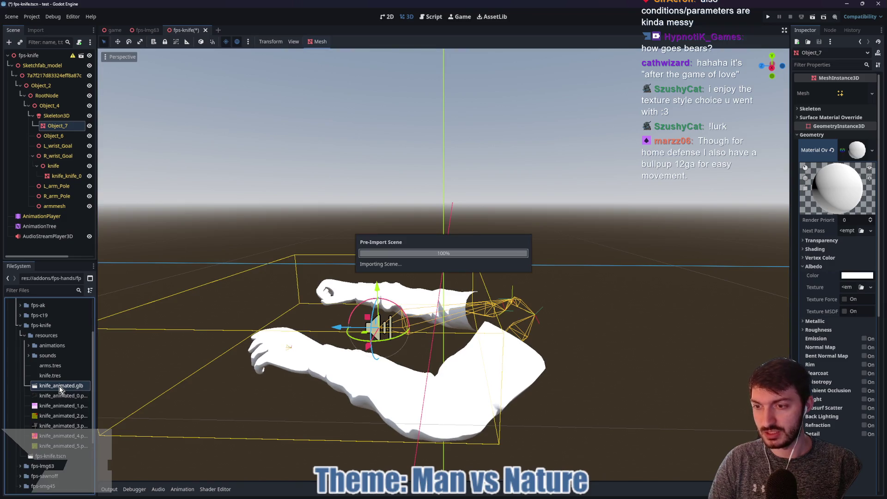
pyautogui.moveTo(451, 292)
pyautogui.mouseDown()
pyautogui.moveTo(447, 284)
pyautogui.moveTo(520, 271)
pyautogui.moveTo(516, 284)
pyautogui.moveTo(463, 276)
pyautogui.moveTo(534, 276)
pyautogui.moveTo(381, 279)
pyautogui.moveTo(389, 286)
pyautogui.moveTo(472, 278)
pyautogui.moveTo(380, 251)
pyautogui.moveTo(420, 275)
pyautogui.moveTo(476, 273)
pyautogui.moveTo(339, 267)
pyautogui.moveTo(352, 273)
pyautogui.mouseUp()
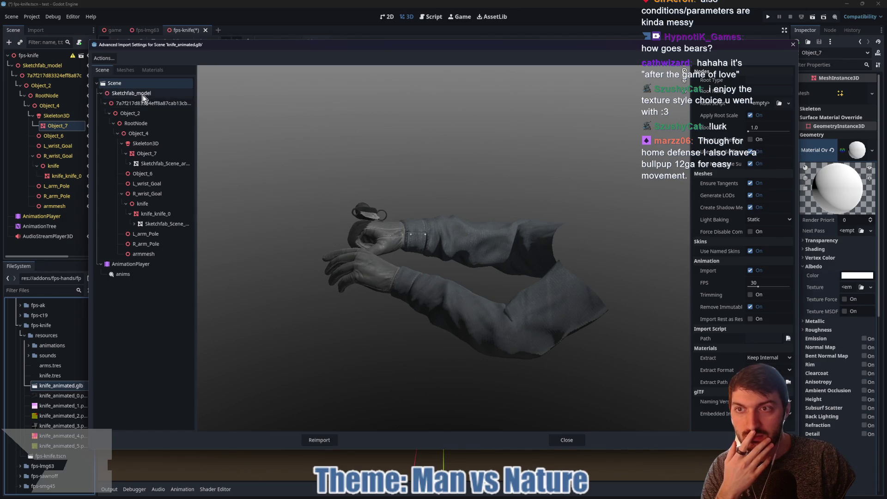
pyautogui.moveTo(210, 142)
pyautogui.mouseDown()
pyautogui.moveTo(448, 238)
pyautogui.moveTo(422, 243)
pyautogui.moveTo(381, 229)
pyautogui.moveTo(381, 212)
pyautogui.moveTo(414, 190)
pyautogui.moveTo(501, 209)
pyautogui.moveTo(509, 232)
pyautogui.mouseUp()
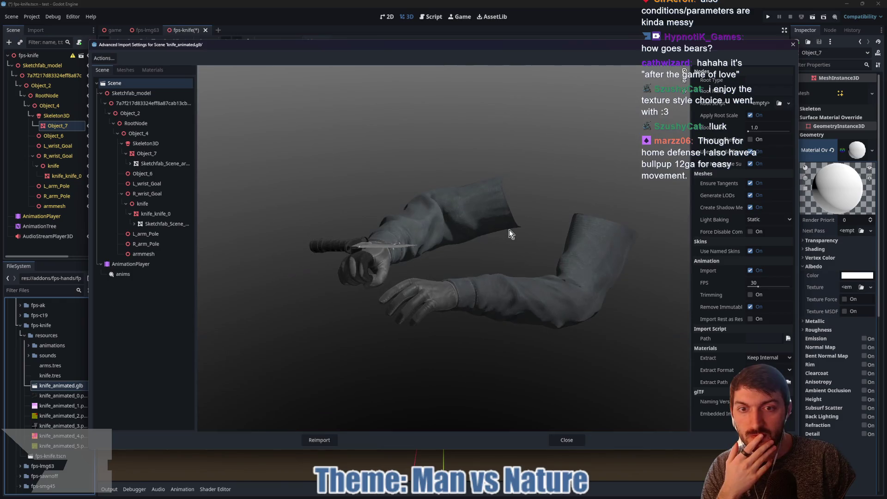
pyautogui.click(567, 440)
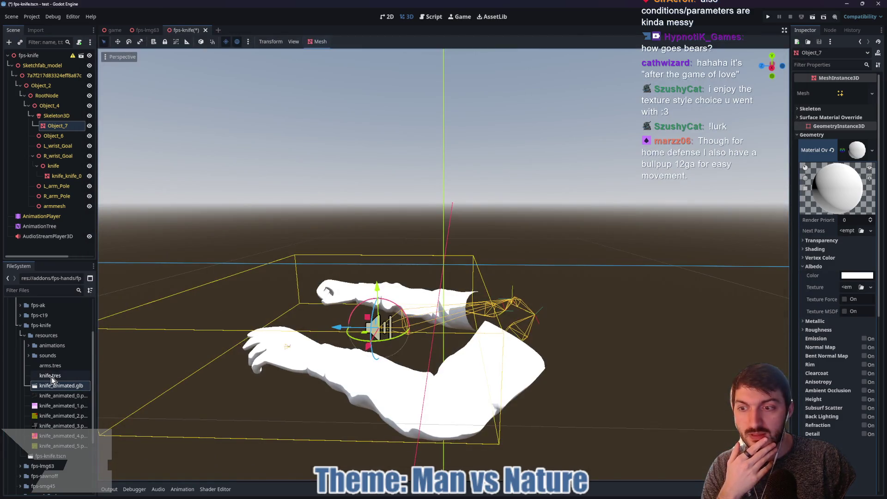
# Step: Collapse and re-expand the fps-knife and resources folders, then reopen knife_animated.glb's import
pyautogui.click(23, 337)
pyautogui.click(19, 346)
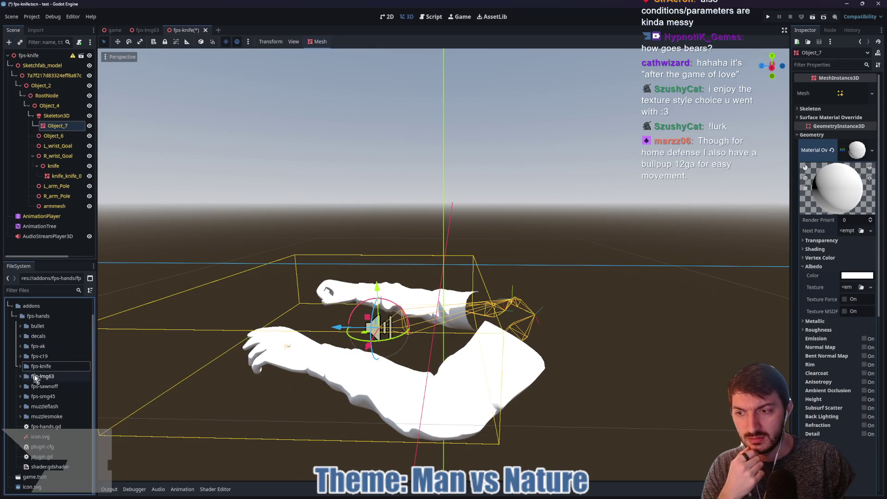
pyautogui.click(20, 366)
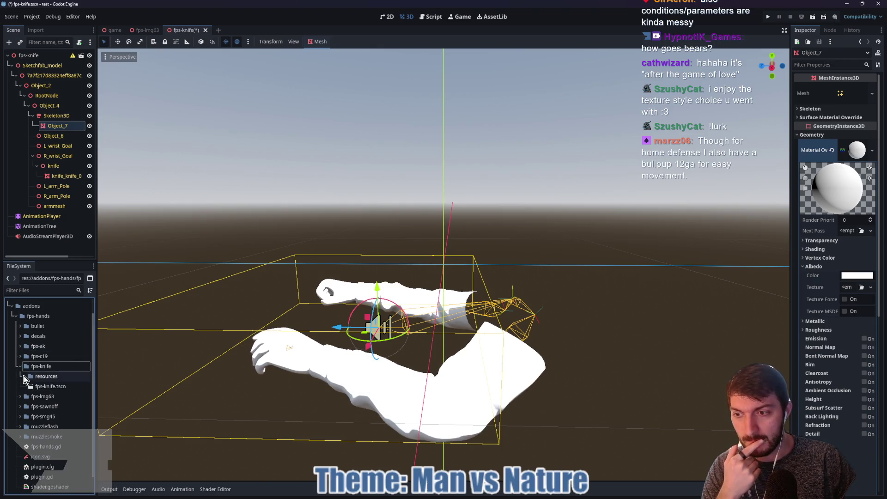
pyautogui.click(24, 376)
pyautogui.scroll(-2, 62, 398)
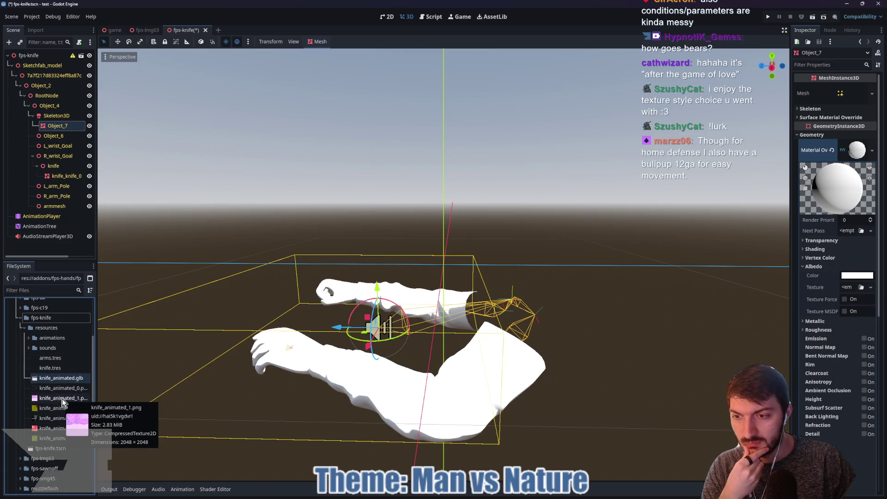
pyautogui.moveTo(51, 387)
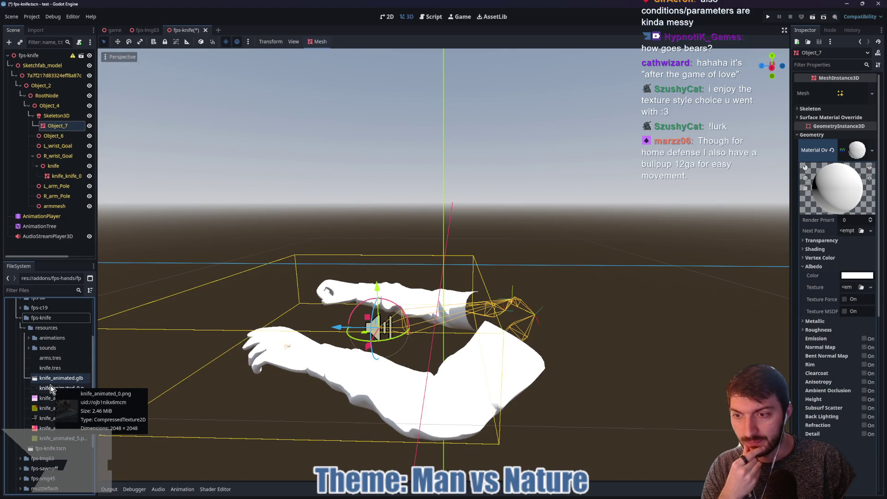
pyautogui.doubleClick(47, 378)
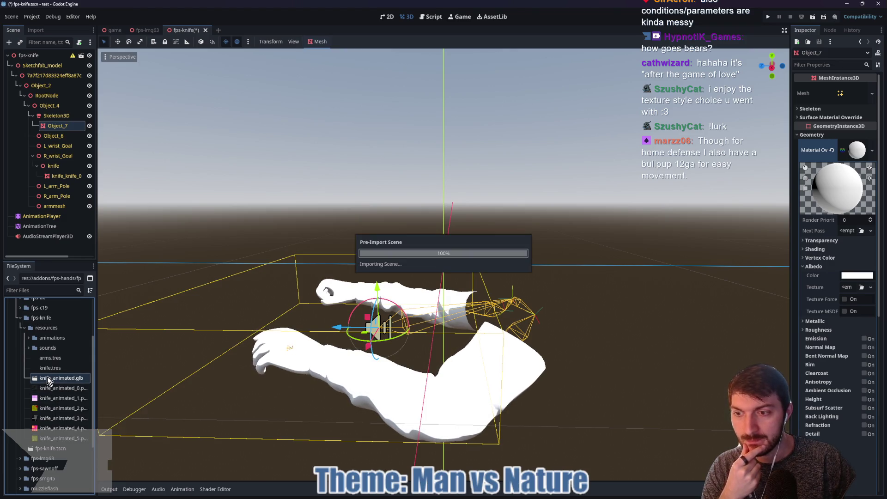
pyautogui.moveTo(409, 317)
pyautogui.mouseDown()
pyautogui.moveTo(448, 290)
pyautogui.moveTo(434, 285)
pyautogui.moveTo(497, 279)
pyautogui.moveTo(429, 280)
pyautogui.moveTo(414, 265)
pyautogui.moveTo(421, 241)
pyautogui.moveTo(489, 279)
pyautogui.moveTo(525, 285)
pyautogui.moveTo(356, 287)
pyautogui.moveTo(406, 297)
pyautogui.moveTo(481, 287)
pyautogui.moveTo(312, 284)
pyautogui.mouseUp()
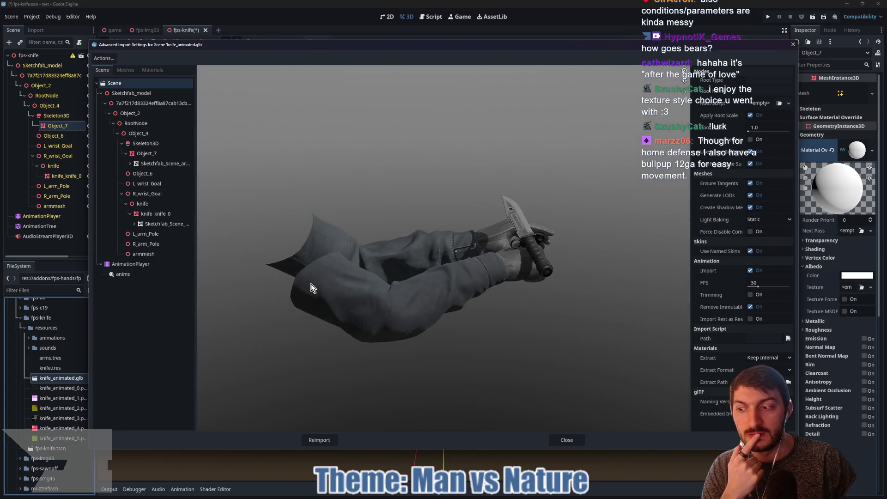
pyautogui.moveTo(371, 283)
pyautogui.mouseDown()
pyautogui.moveTo(525, 276)
pyautogui.moveTo(511, 297)
pyautogui.moveTo(416, 289)
pyautogui.mouseUp()
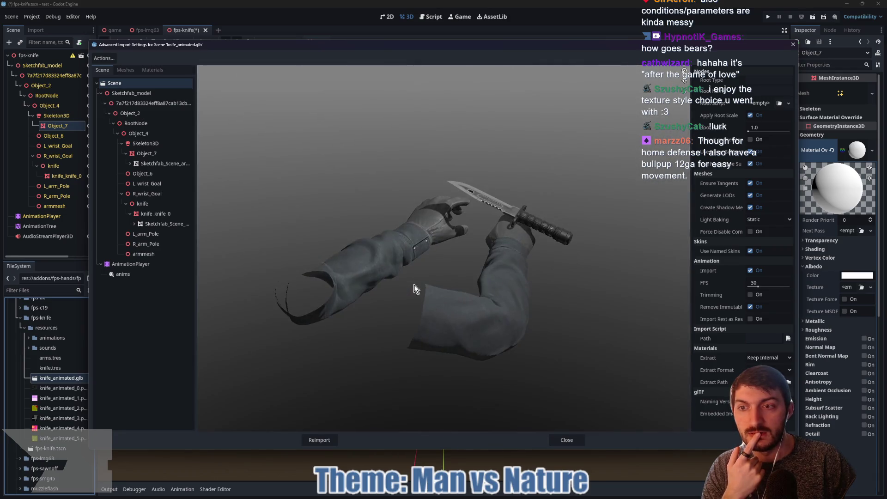
pyautogui.click(156, 274)
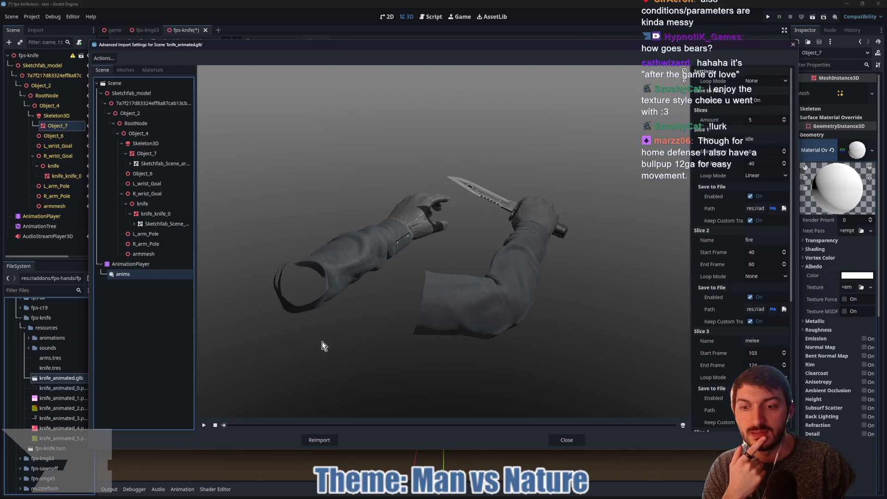
pyautogui.click(205, 425)
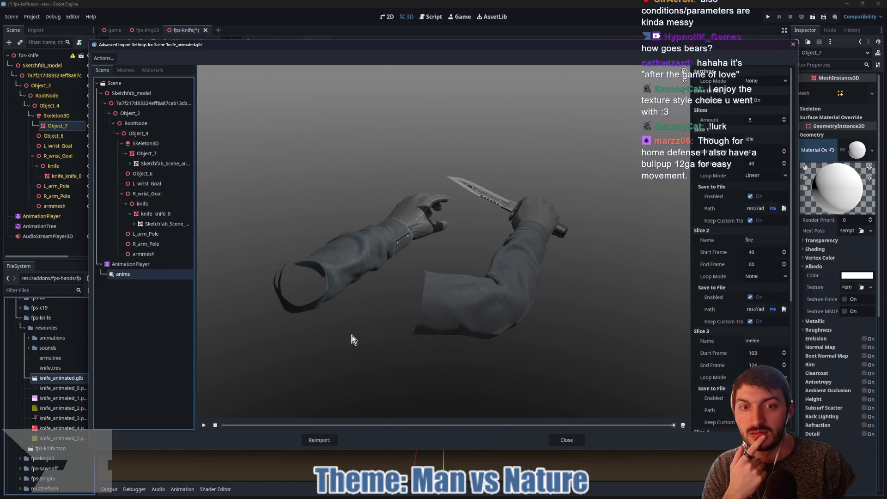
pyautogui.moveTo(303, 353)
pyautogui.mouseDown()
pyautogui.moveTo(357, 297)
pyautogui.moveTo(346, 300)
pyautogui.moveTo(422, 301)
pyautogui.moveTo(484, 285)
pyautogui.moveTo(462, 295)
pyautogui.mouseUp()
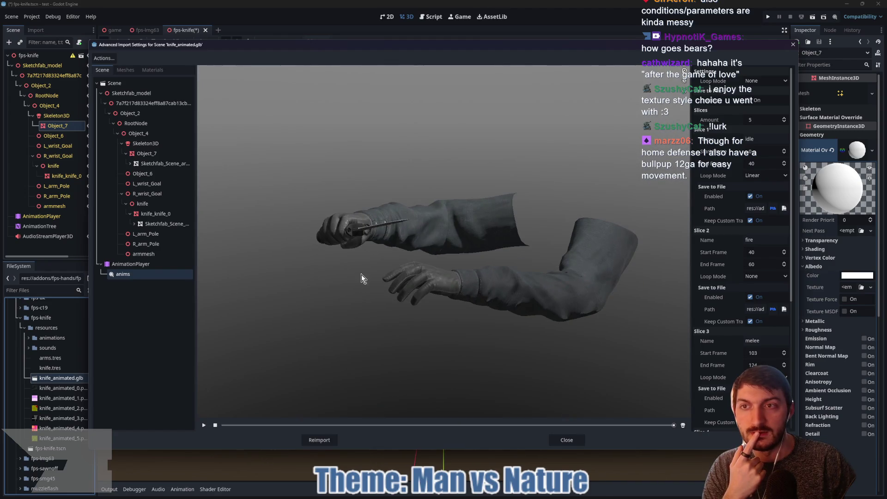
pyautogui.click(566, 439)
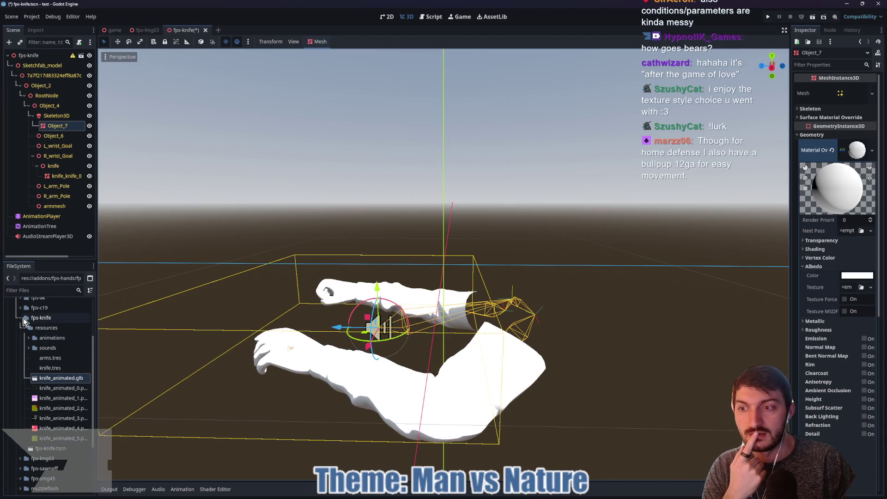
# Step: Expand the fps-c19 folder and open the fps-c19.tscn scene
pyautogui.scroll(3, 33, 360)
pyautogui.doubleClick(30, 357)
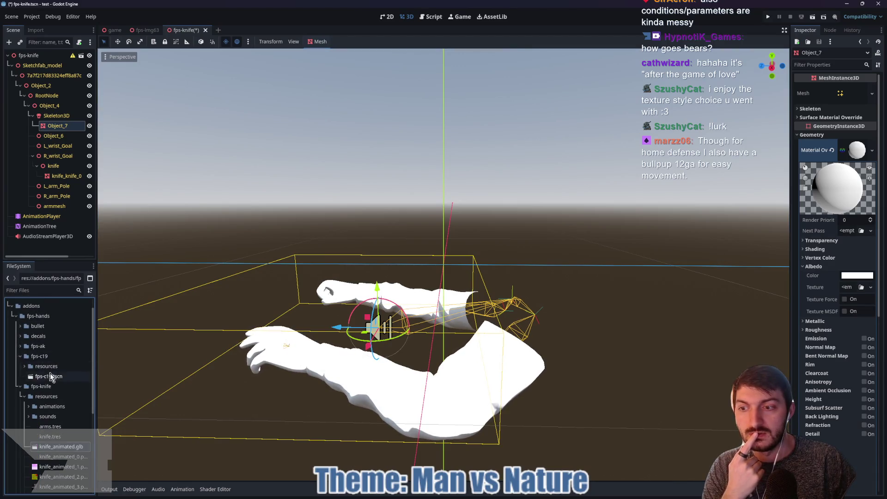
pyautogui.doubleClick(49, 376)
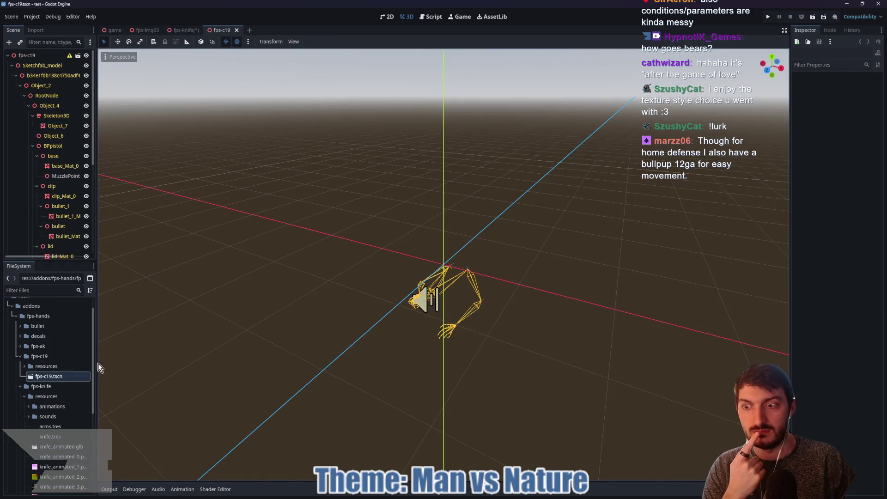
# Step: Open fps_pistol_animated.glb's Advanced Import Settings and turn the pistol model side-on
pyautogui.click(27, 365)
pyautogui.click(24, 366)
pyautogui.scroll(-3, 51, 382)
pyautogui.doubleClick(61, 358)
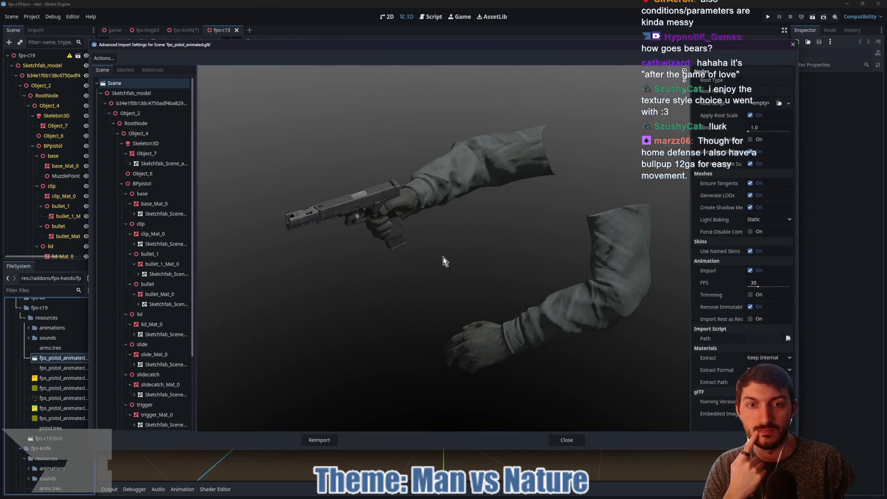
pyautogui.moveTo(443, 262); pyautogui.dragTo(428, 258)
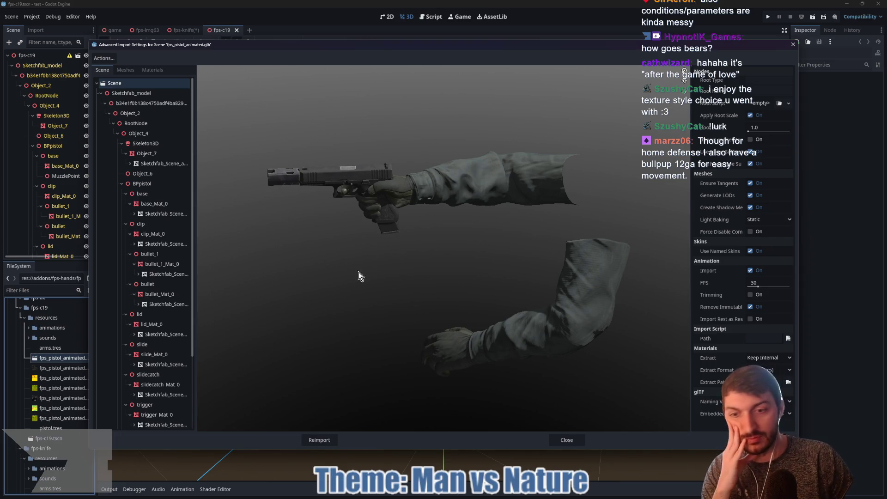
# Step: Select the allanims animation and play, restart, then stop its preview
pyautogui.scroll(-5, 166, 266)
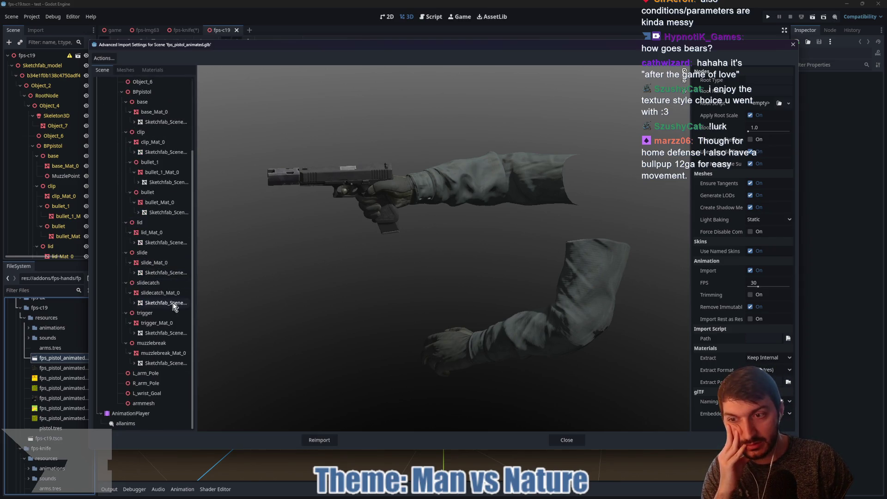
pyautogui.click(126, 423)
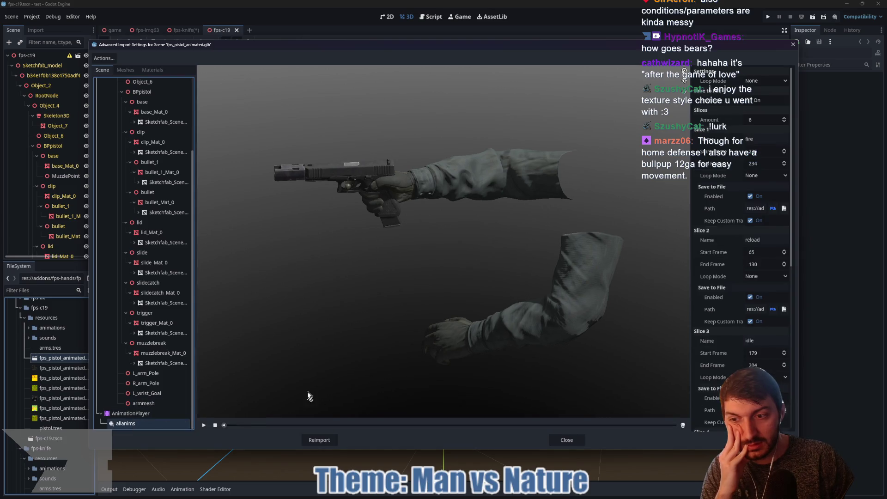
pyautogui.click(204, 426)
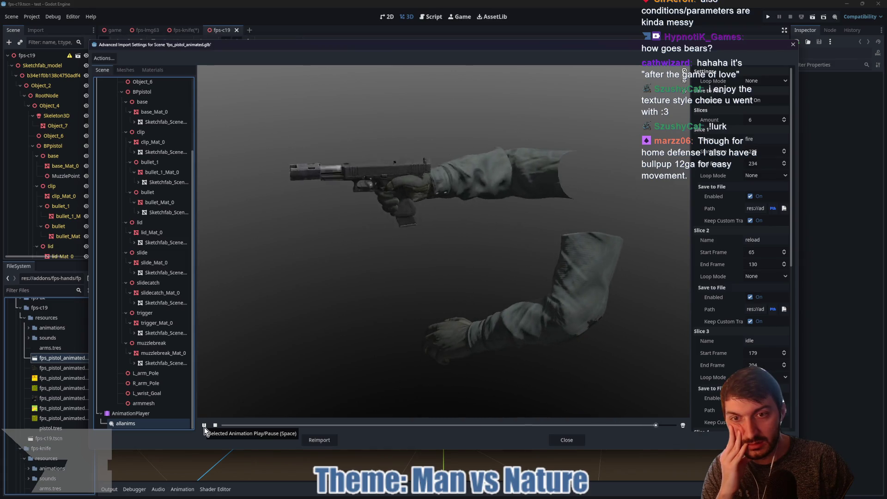
pyautogui.click(205, 425)
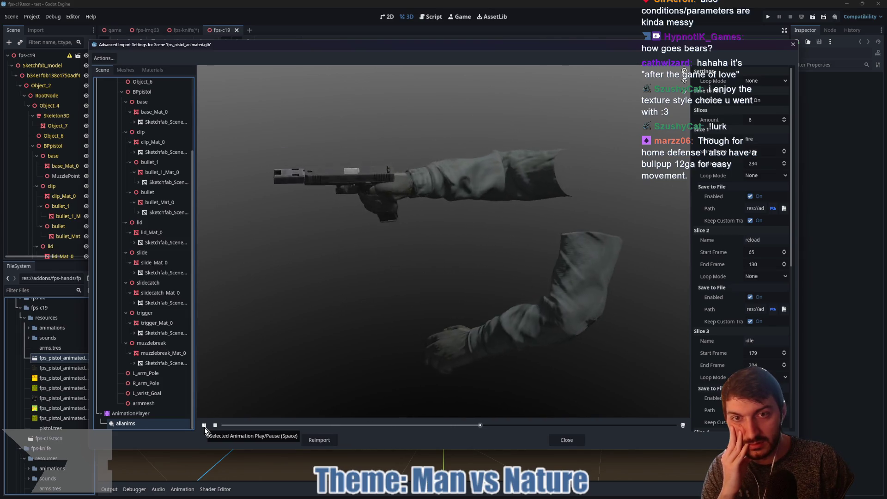
pyautogui.click(206, 425)
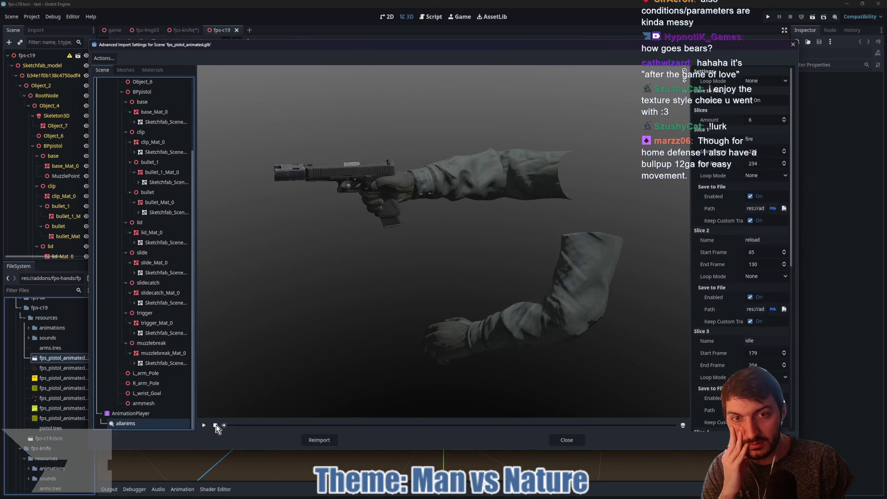
# Step: Orbit the preview until the pistol points right, then close the import settings
pyautogui.moveTo(412, 295)
pyautogui.mouseDown()
pyautogui.moveTo(392, 283)
pyautogui.moveTo(421, 273)
pyautogui.moveTo(482, 282)
pyautogui.moveTo(457, 291)
pyautogui.mouseUp()
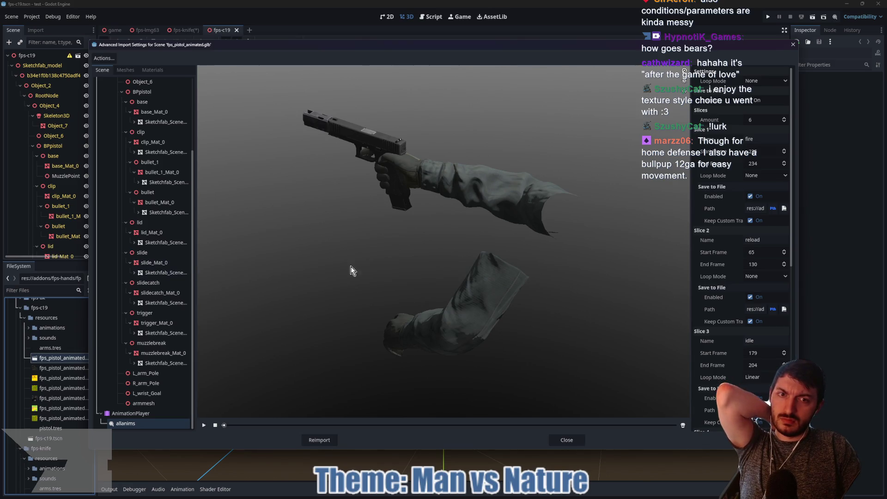
pyautogui.moveTo(401, 251)
pyautogui.mouseDown()
pyautogui.moveTo(348, 251)
pyautogui.moveTo(297, 222)
pyautogui.moveTo(268, 223)
pyautogui.moveTo(286, 244)
pyautogui.moveTo(437, 248)
pyautogui.mouseUp()
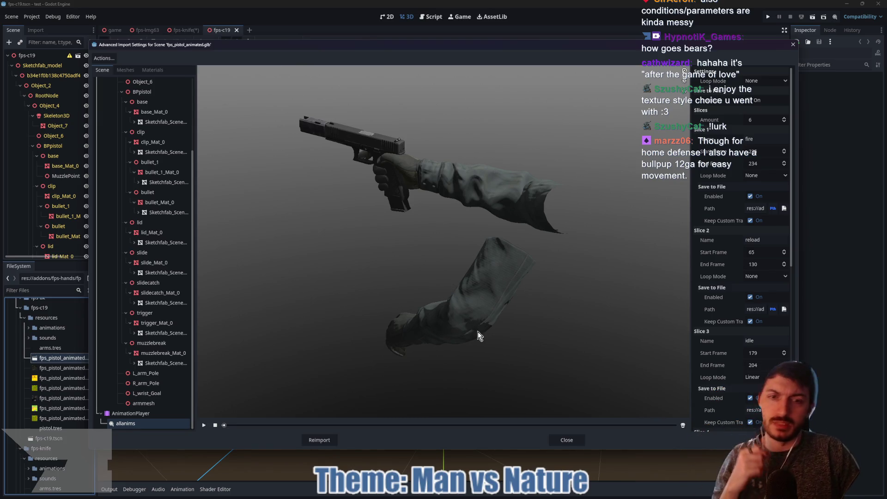
pyautogui.click(567, 439)
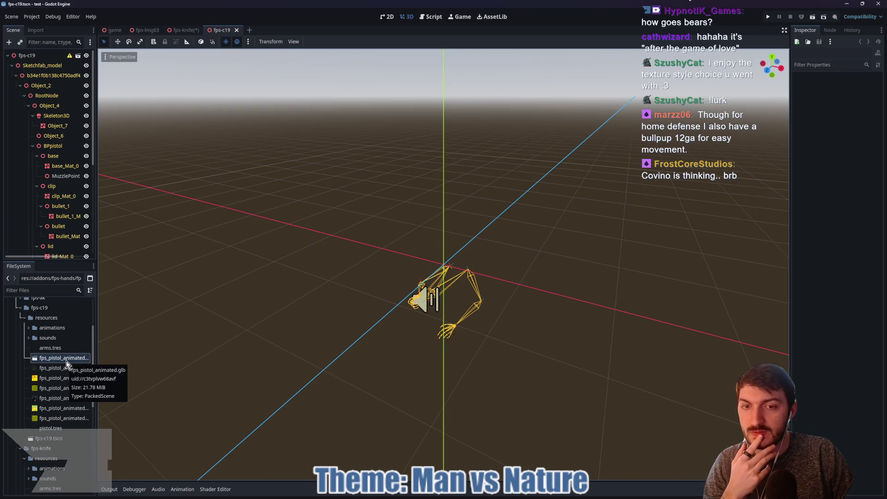
# Step: Reopen fps_pistol_animated.glb's import settings and inspect the lid_Mat_0 mesh node
pyautogui.doubleClick(63, 359)
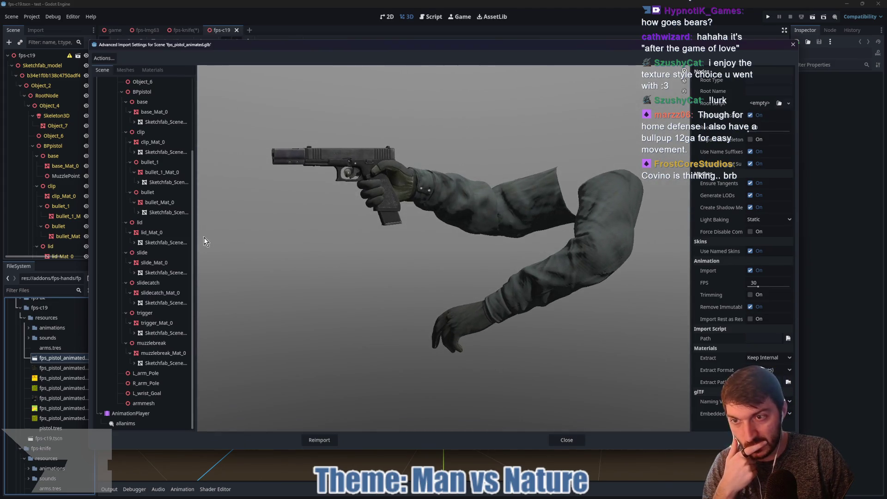
pyautogui.moveTo(400, 237)
pyautogui.mouseDown()
pyautogui.moveTo(475, 249)
pyautogui.moveTo(459, 313)
pyautogui.moveTo(267, 274)
pyautogui.moveTo(399, 293)
pyautogui.moveTo(455, 284)
pyautogui.mouseUp()
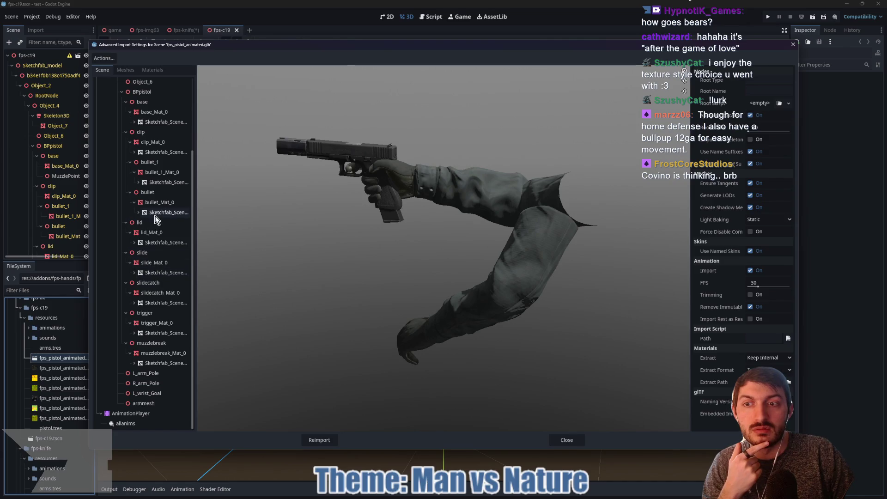
pyautogui.click(158, 242)
# Step: Preview the imported materials 'material' and Mat_0 on spheres in the Materials list
pyautogui.click(151, 236)
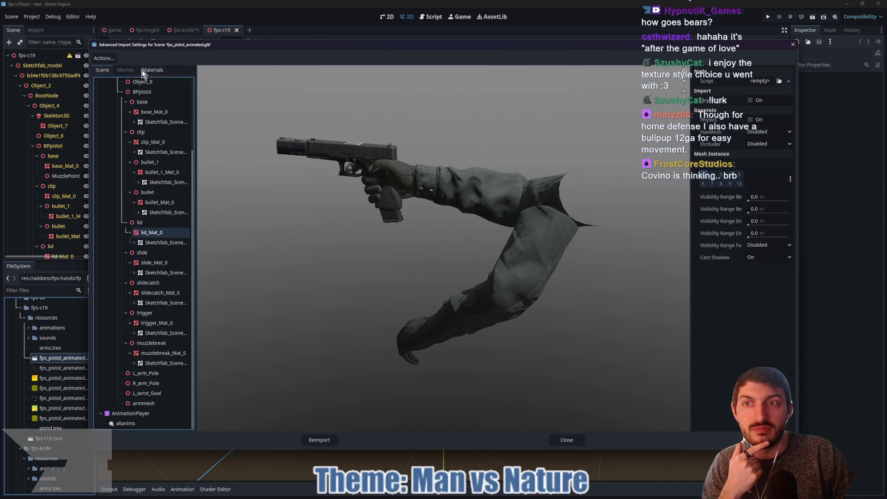
pyautogui.click(141, 70)
pyautogui.click(134, 87)
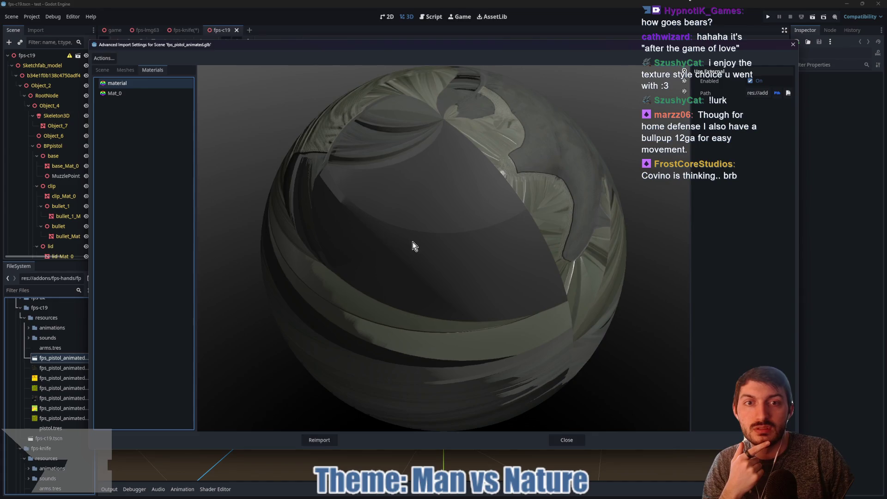
pyautogui.moveTo(486, 276)
pyautogui.mouseDown()
pyautogui.moveTo(397, 234)
pyautogui.moveTo(337, 252)
pyautogui.moveTo(363, 302)
pyautogui.moveTo(436, 275)
pyautogui.moveTo(380, 265)
pyautogui.mouseUp()
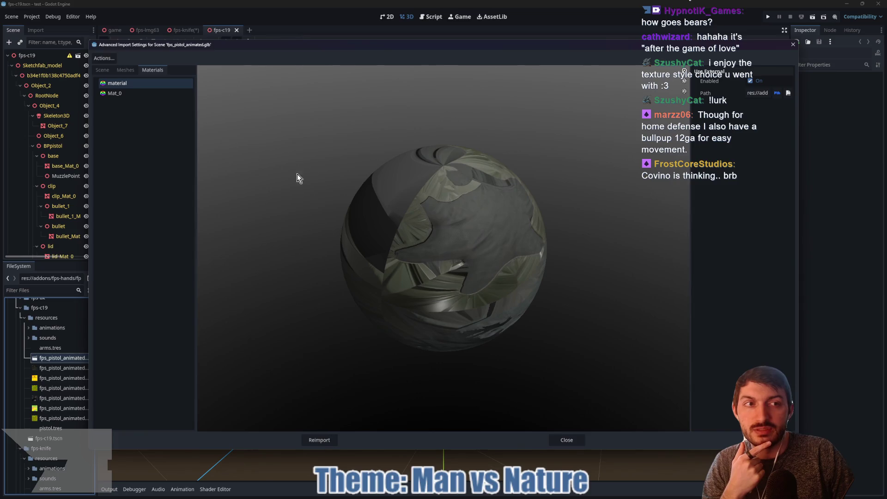
pyautogui.click(120, 94)
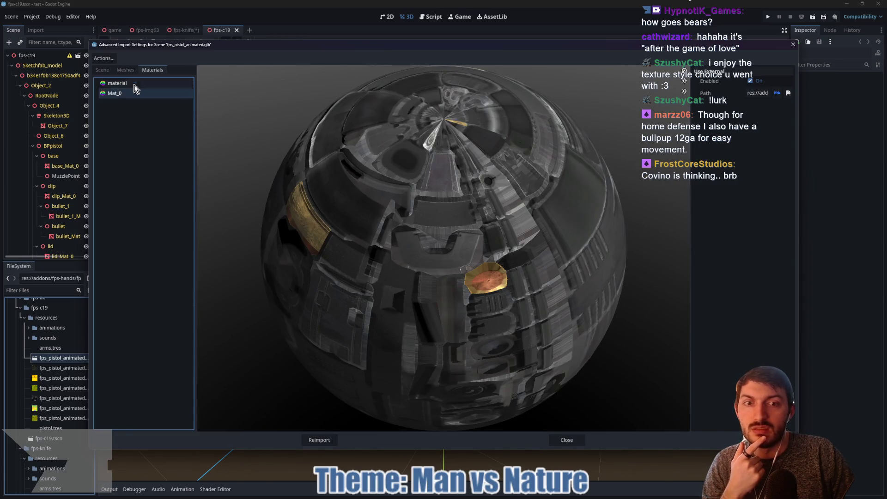
# Step: Return to the import scene tree, select the root Scene node and view both arms
pyautogui.moveTo(397, 194); pyautogui.dragTo(431, 182)
pyautogui.click(102, 70)
pyautogui.scroll(5, 150, 166)
pyautogui.click(162, 104)
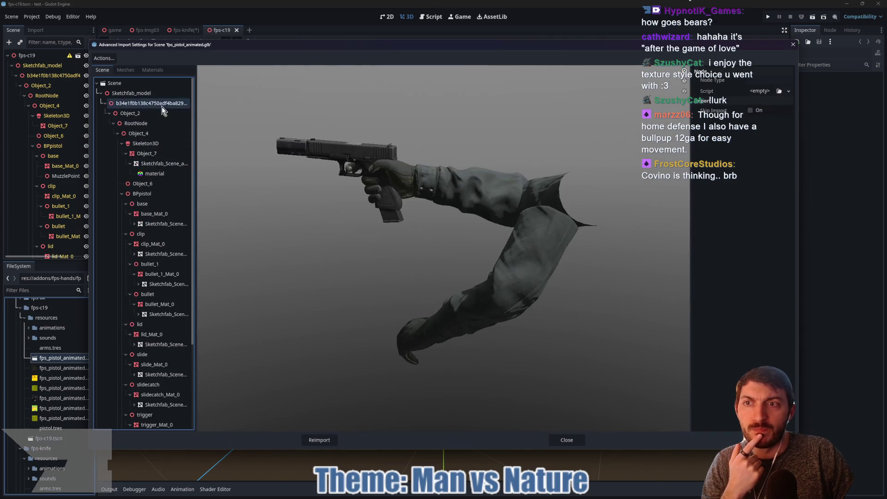
pyautogui.click(119, 84)
pyautogui.moveTo(468, 229)
pyautogui.mouseDown()
pyautogui.moveTo(542, 249)
pyautogui.moveTo(529, 248)
pyautogui.mouseUp()
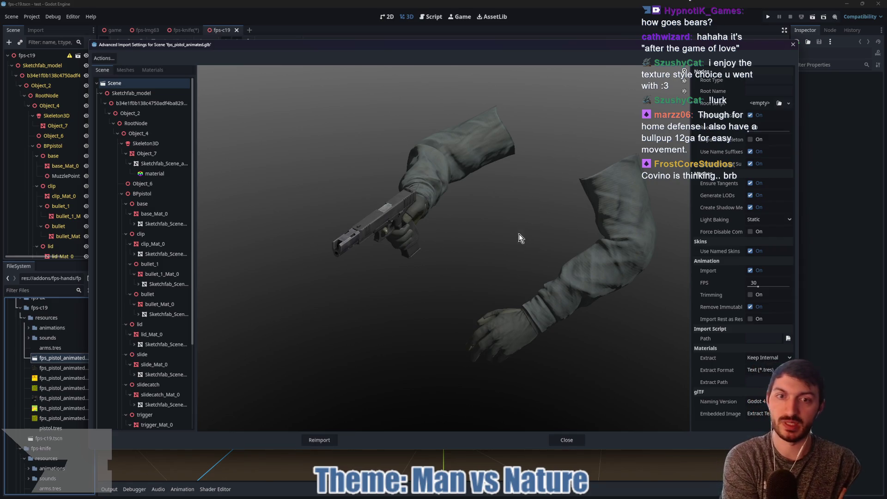
pyautogui.moveTo(528, 292)
pyautogui.mouseDown()
pyautogui.moveTo(478, 283)
pyautogui.moveTo(476, 273)
pyautogui.moveTo(517, 284)
pyautogui.mouseUp()
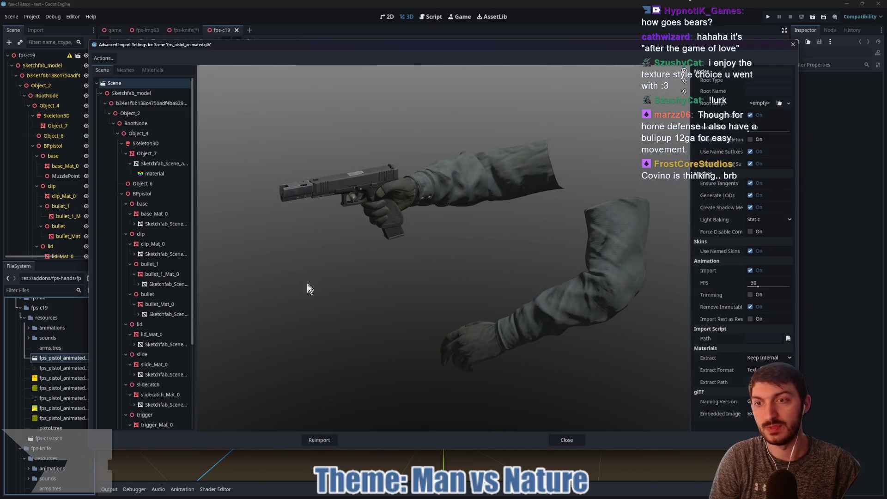
# Step: Select the allanims animation and play its arms-and-pistol preview
pyautogui.scroll(-5, 168, 285)
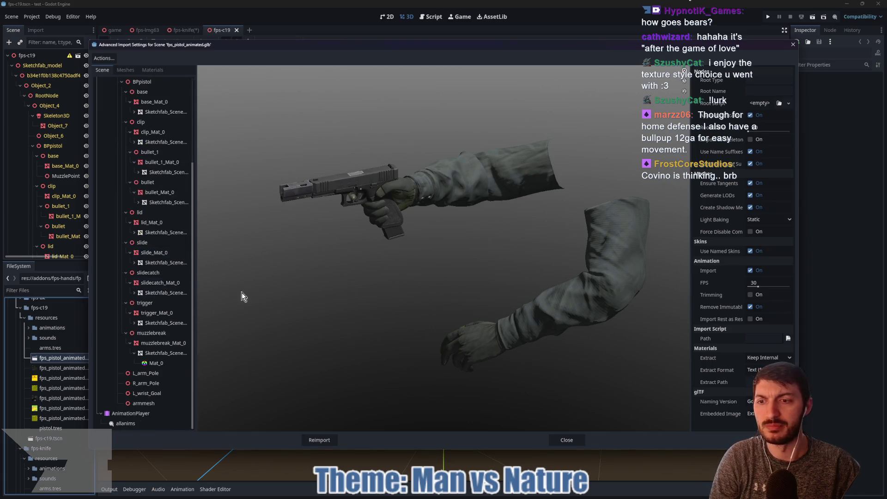
pyautogui.moveTo(489, 286)
pyautogui.mouseDown()
pyautogui.moveTo(578, 287)
pyautogui.moveTo(464, 279)
pyautogui.mouseUp()
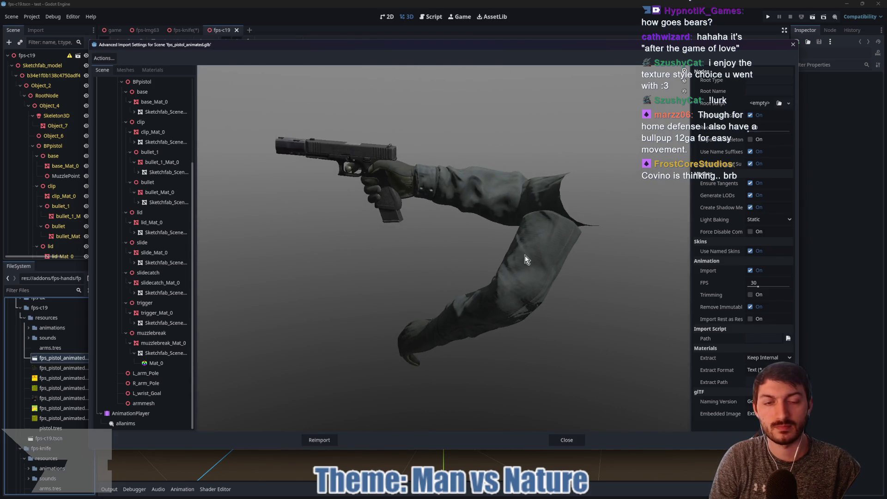
pyautogui.moveTo(499, 234)
pyautogui.mouseDown()
pyautogui.moveTo(505, 291)
pyautogui.moveTo(363, 238)
pyautogui.moveTo(387, 257)
pyautogui.moveTo(488, 233)
pyautogui.mouseUp()
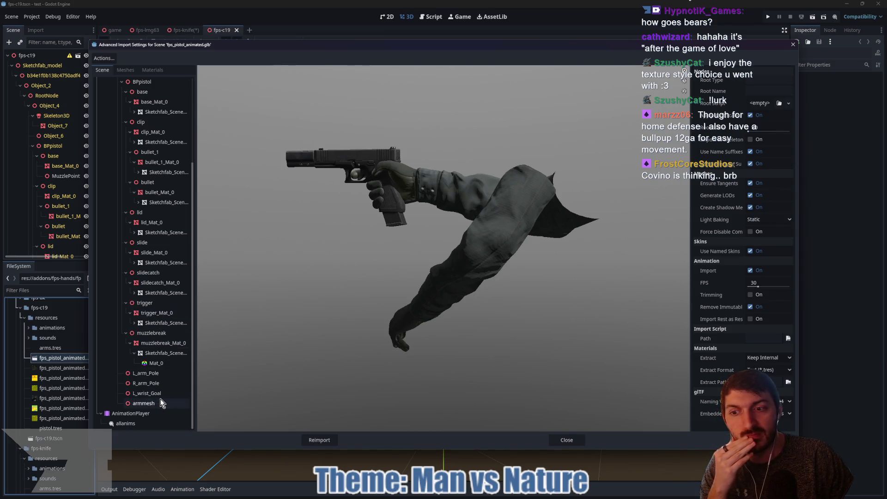
pyautogui.click(141, 423)
pyautogui.click(203, 425)
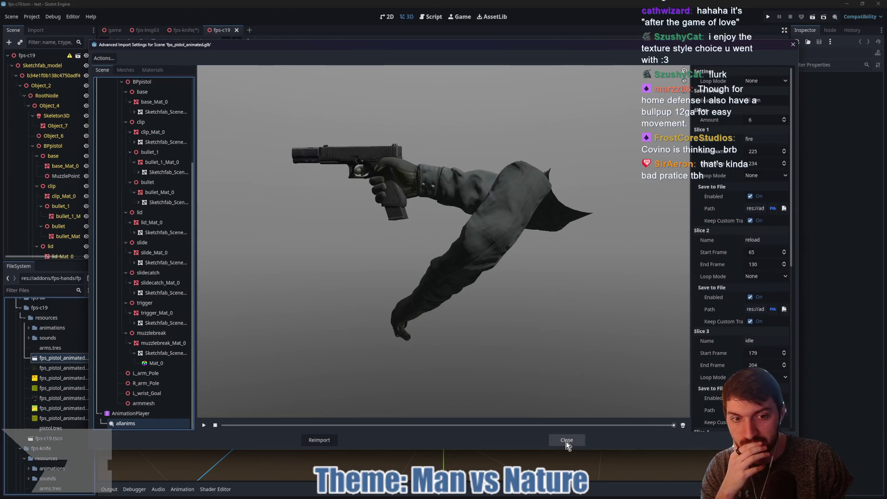
pyautogui.moveTo(229, 426); pyautogui.dragTo(223, 425)
pyautogui.click(203, 423)
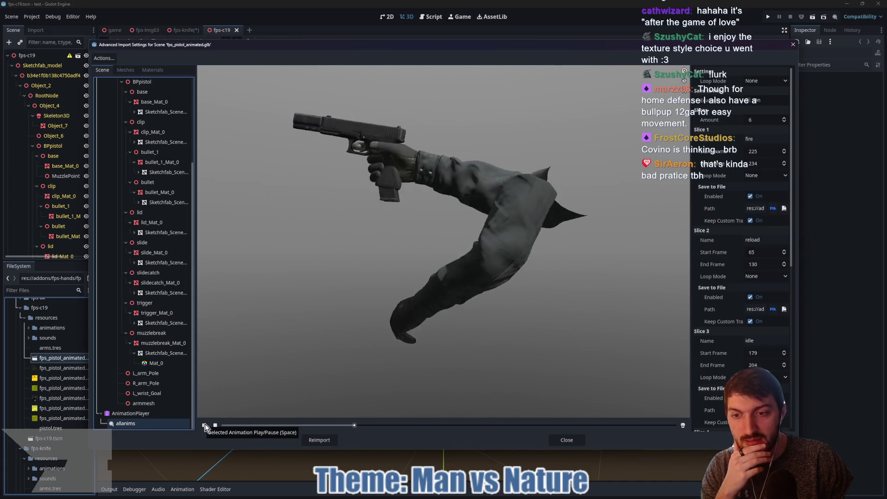
pyautogui.click(216, 425)
pyautogui.moveTo(339, 354)
pyautogui.mouseDown()
pyautogui.moveTo(406, 362)
pyautogui.moveTo(380, 362)
pyautogui.moveTo(442, 341)
pyautogui.mouseUp()
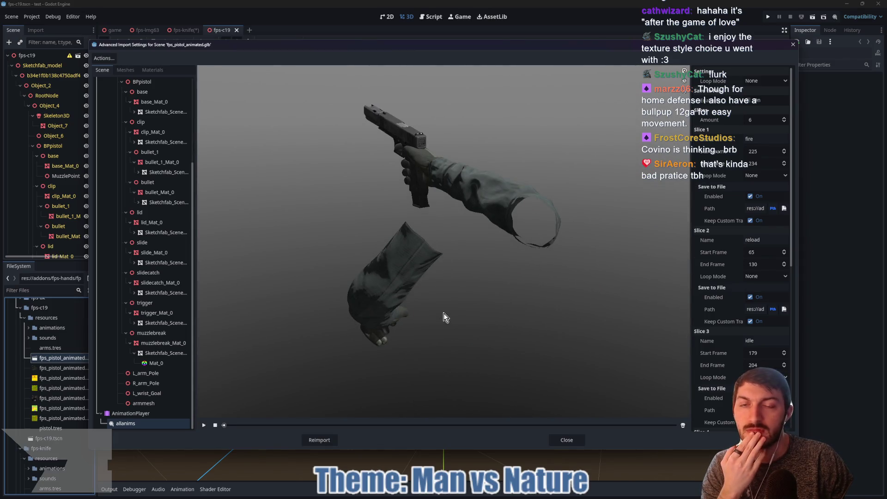
pyautogui.moveTo(386, 298); pyautogui.dragTo(430, 293)
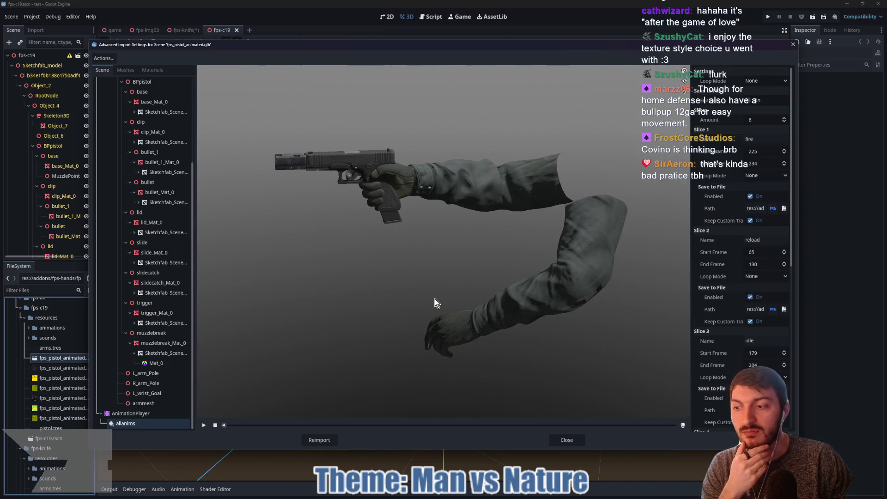
pyautogui.moveTo(464, 281)
pyautogui.mouseDown()
pyautogui.moveTo(446, 284)
pyautogui.moveTo(404, 321)
pyautogui.moveTo(317, 280)
pyautogui.mouseUp()
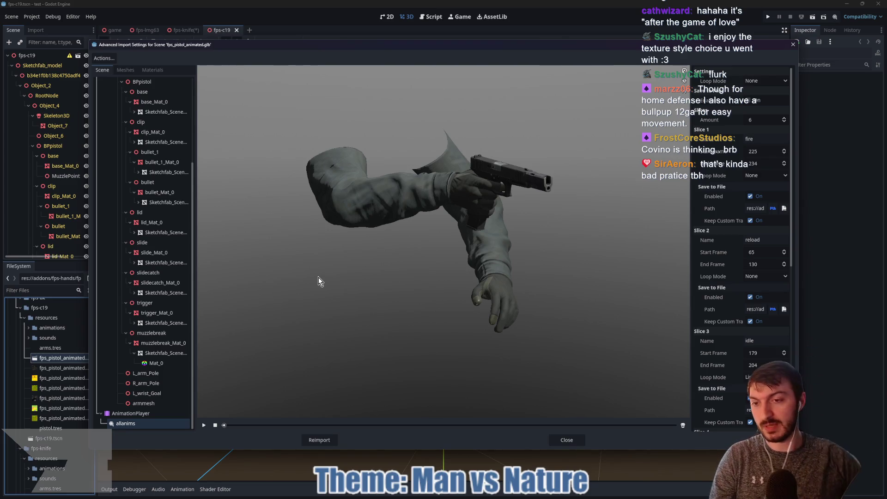
pyautogui.scroll(5, 508, 210)
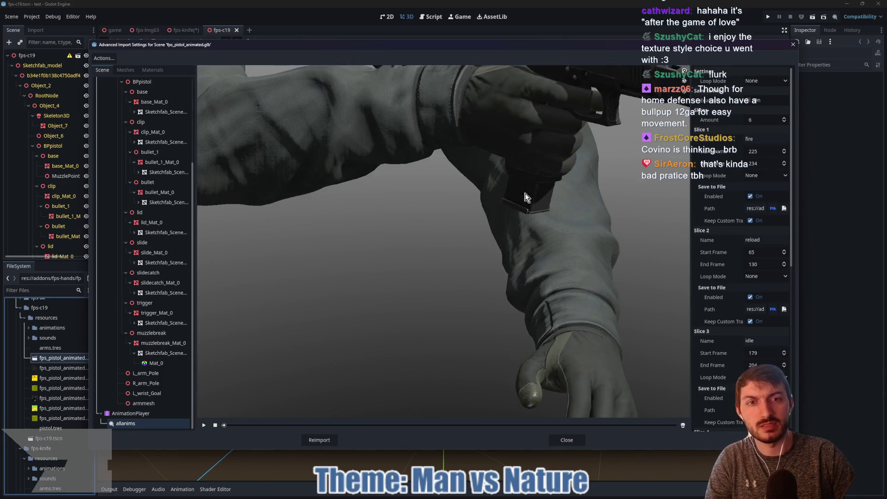
pyautogui.moveTo(603, 112)
pyautogui.mouseDown()
pyautogui.moveTo(531, 153)
pyautogui.moveTo(416, 161)
pyautogui.mouseUp()
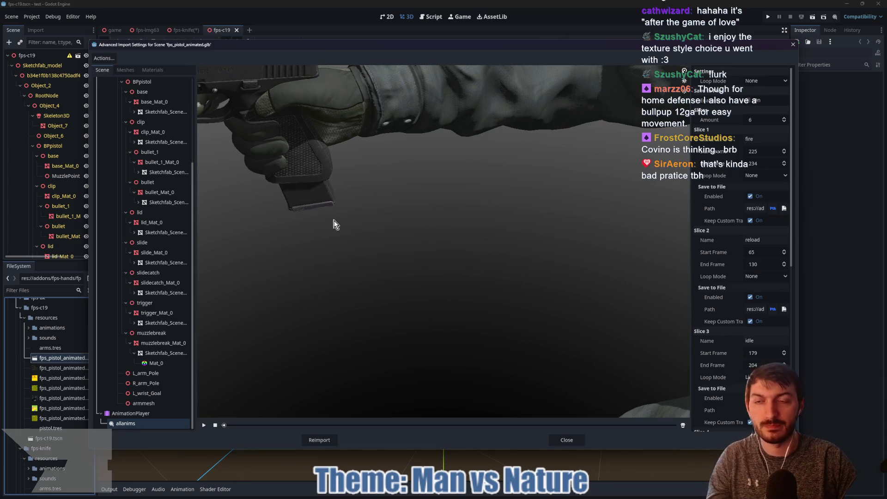
pyautogui.moveTo(370, 181)
pyautogui.mouseDown()
pyautogui.moveTo(340, 168)
pyautogui.moveTo(301, 169)
pyautogui.mouseUp()
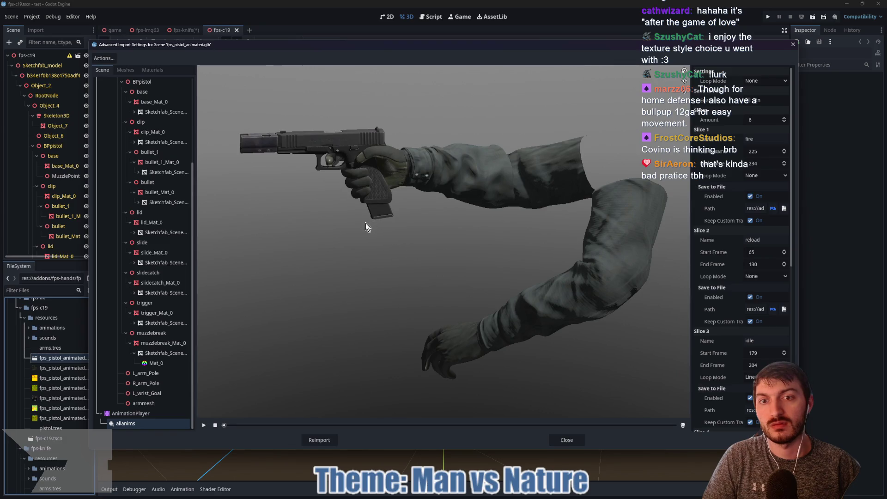
pyautogui.moveTo(365, 223)
pyautogui.mouseDown()
pyautogui.moveTo(359, 256)
pyautogui.moveTo(377, 313)
pyautogui.moveTo(487, 276)
pyautogui.moveTo(467, 268)
pyautogui.moveTo(376, 273)
pyautogui.mouseUp()
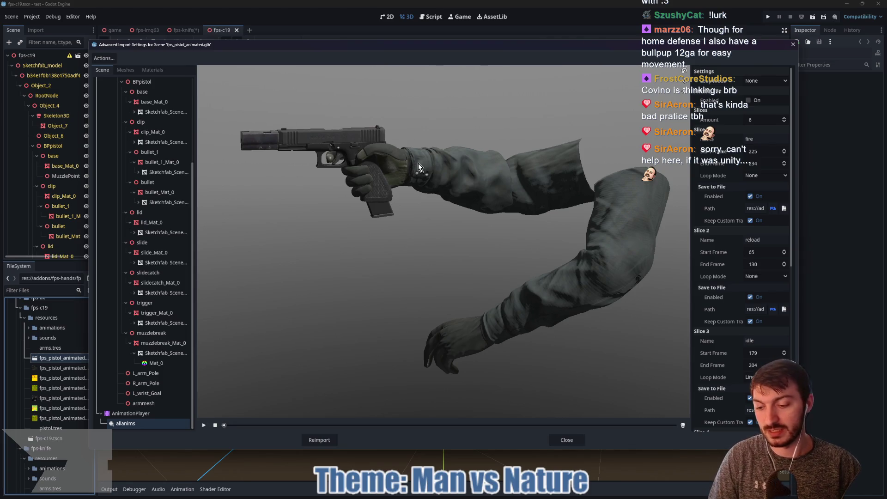
pyautogui.moveTo(356, 141)
pyautogui.mouseDown()
pyautogui.moveTo(326, 130)
pyautogui.moveTo(376, 137)
pyautogui.moveTo(367, 163)
pyautogui.moveTo(375, 187)
pyautogui.mouseUp()
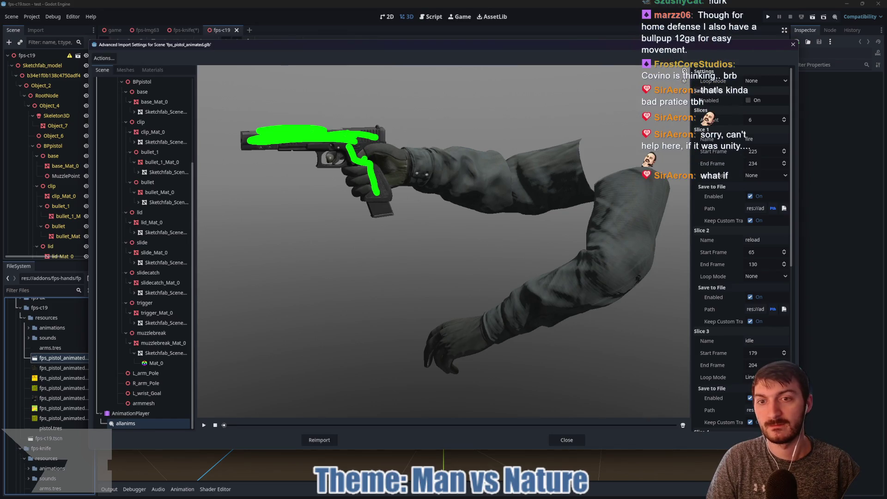
pyautogui.moveTo(382, 206)
pyautogui.mouseDown()
pyautogui.moveTo(387, 214)
pyautogui.moveTo(371, 214)
pyautogui.moveTo(382, 171)
pyautogui.moveTo(386, 197)
pyautogui.mouseUp()
pyautogui.moveTo(380, 135)
pyautogui.mouseDown()
pyautogui.moveTo(342, 147)
pyautogui.moveTo(241, 144)
pyautogui.moveTo(259, 131)
pyautogui.moveTo(390, 128)
pyautogui.mouseUp()
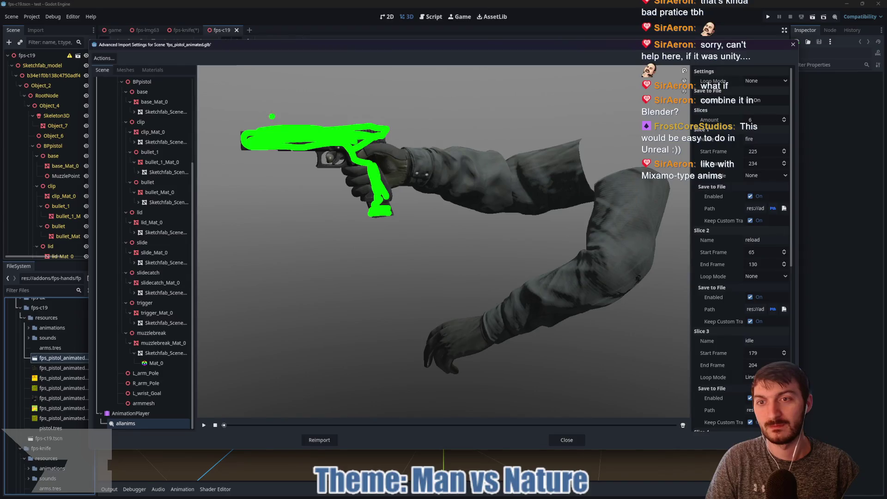
pyautogui.moveTo(239, 131); pyautogui.dragTo(240, 147)
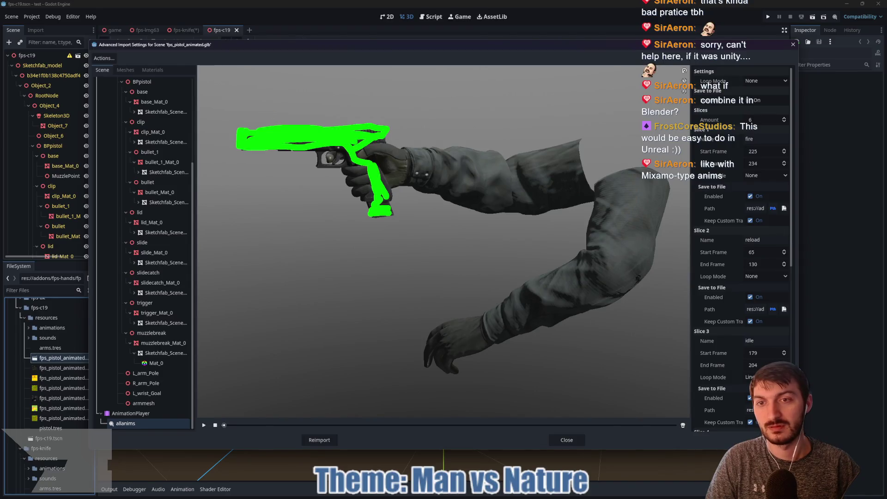
pyautogui.moveTo(322, 152)
pyautogui.mouseDown()
pyautogui.moveTo(318, 162)
pyautogui.moveTo(338, 165)
pyautogui.mouseUp()
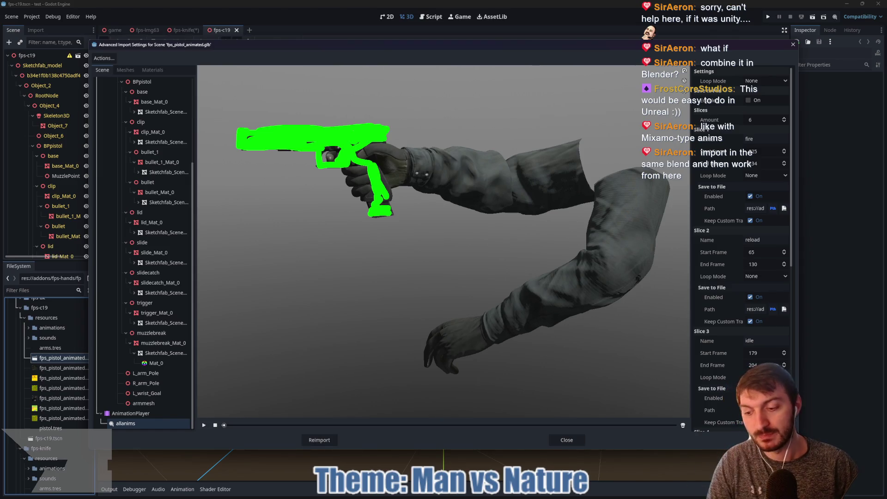
pyautogui.moveTo(471, 217)
pyautogui.mouseDown()
pyautogui.moveTo(548, 200)
pyautogui.moveTo(424, 184)
pyautogui.mouseUp()
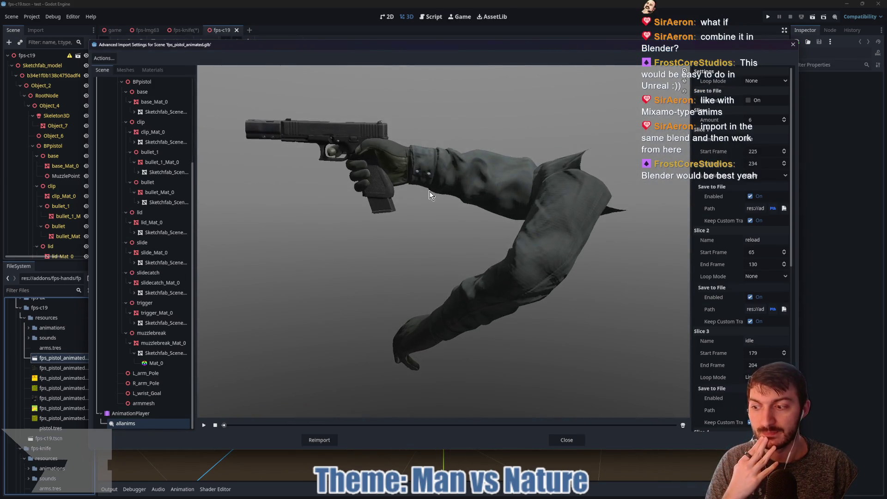
# Step: Collapse the pistol model node, check the AnimationPlayer and the Meshes list, then reselect the root
pyautogui.moveTo(431, 193)
pyautogui.mouseDown()
pyautogui.moveTo(467, 196)
pyautogui.moveTo(297, 195)
pyautogui.mouseUp()
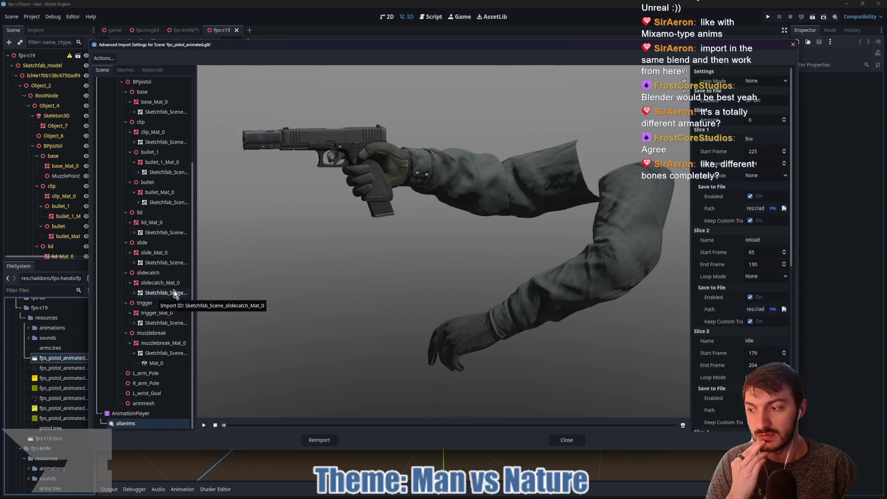
pyautogui.scroll(5, 148, 174)
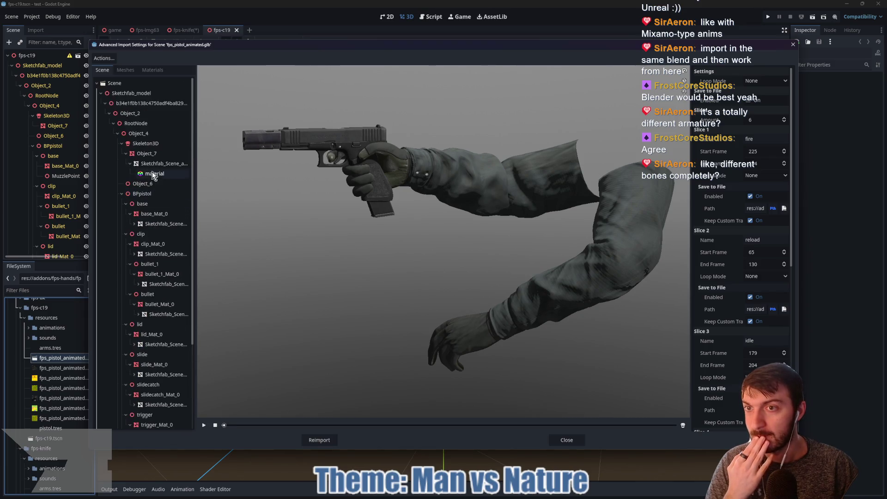
pyautogui.click(132, 104)
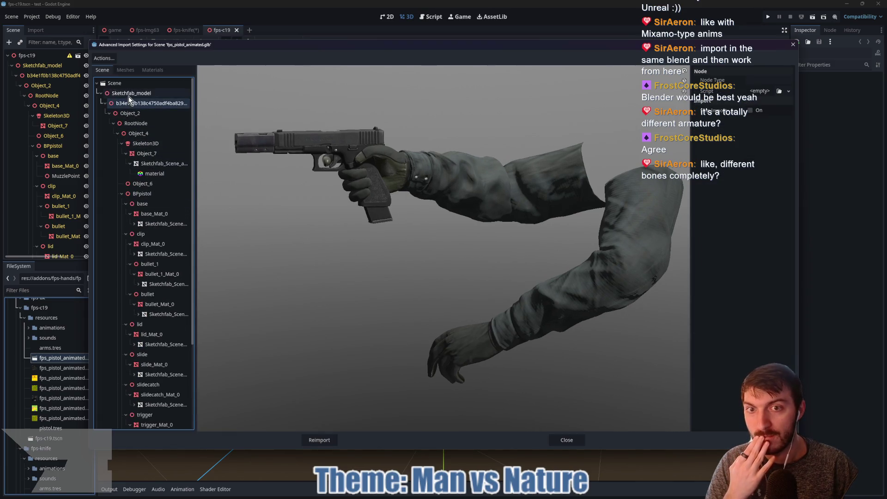
pyautogui.click(104, 104)
pyautogui.click(126, 113)
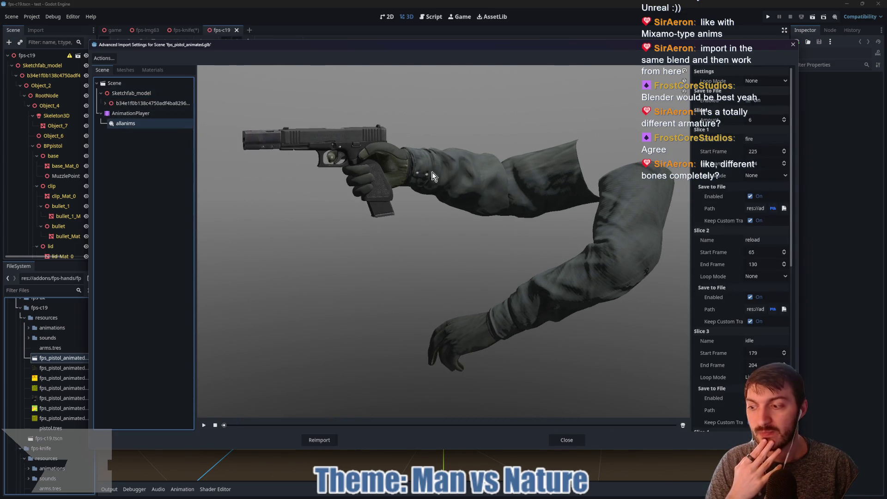
pyautogui.click(122, 72)
pyautogui.click(98, 73)
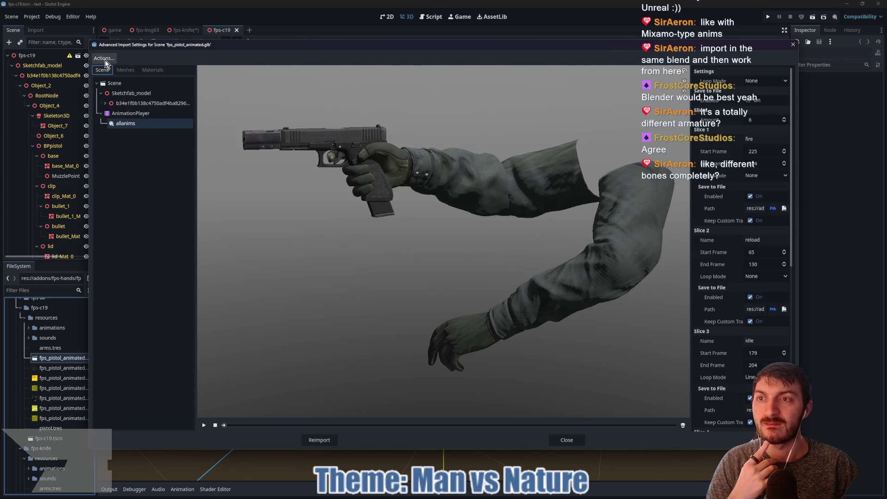
pyautogui.click(123, 82)
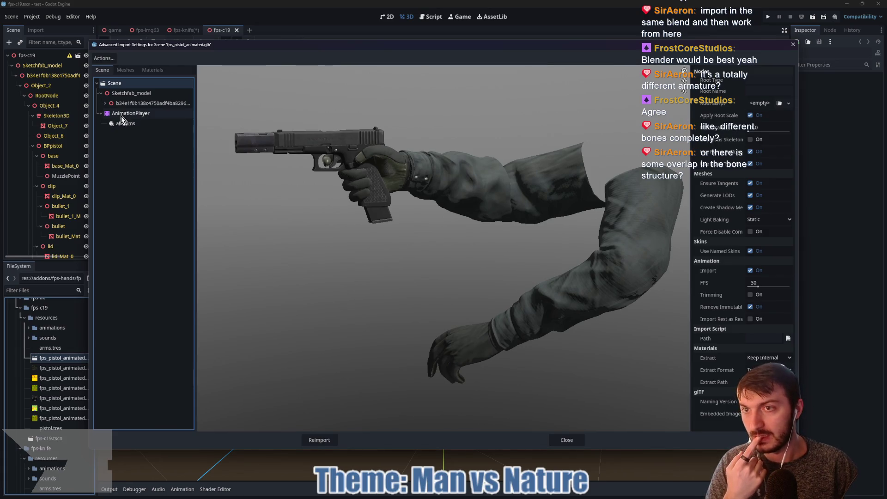
# Step: Show the Skeleton3D bones through the arms, then close the import settings
pyautogui.click(122, 105)
pyautogui.click(103, 104)
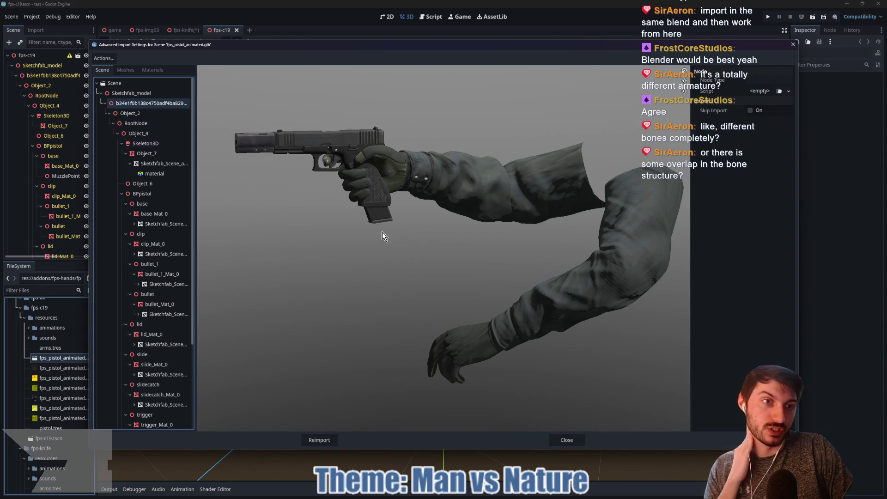
pyautogui.click(162, 164)
pyautogui.click(146, 143)
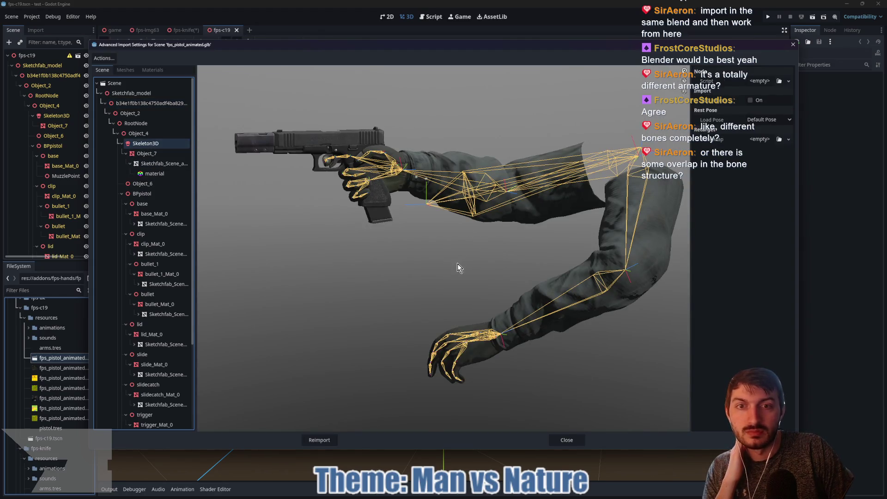
pyautogui.moveTo(498, 283)
pyautogui.mouseDown()
pyautogui.moveTo(432, 297)
pyautogui.moveTo(263, 291)
pyautogui.moveTo(342, 277)
pyautogui.moveTo(331, 273)
pyautogui.mouseUp()
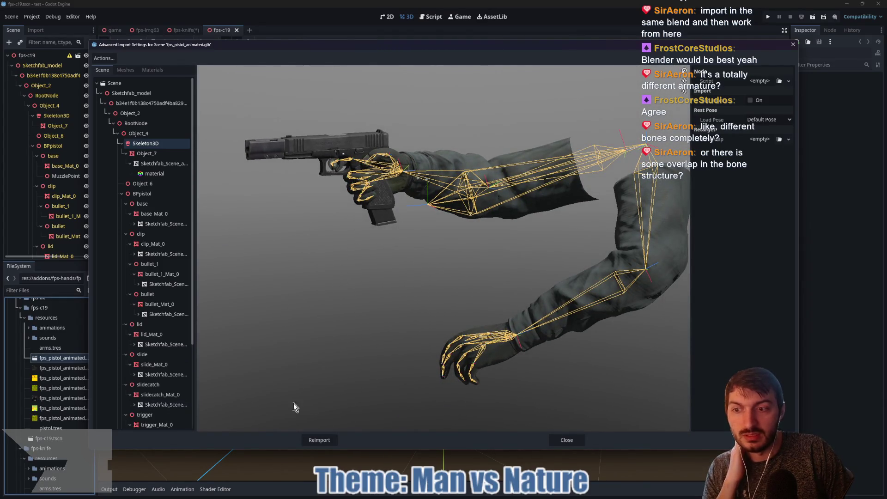
pyautogui.click(553, 440)
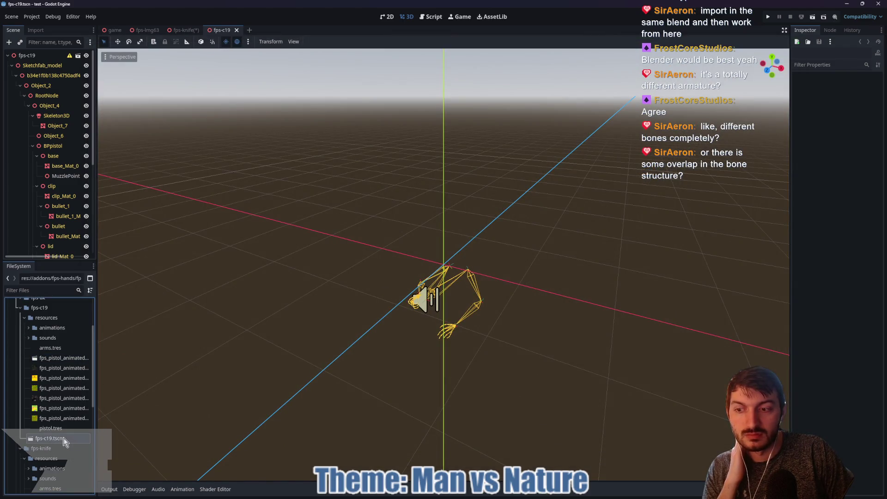
pyautogui.scroll(-4, 49, 445)
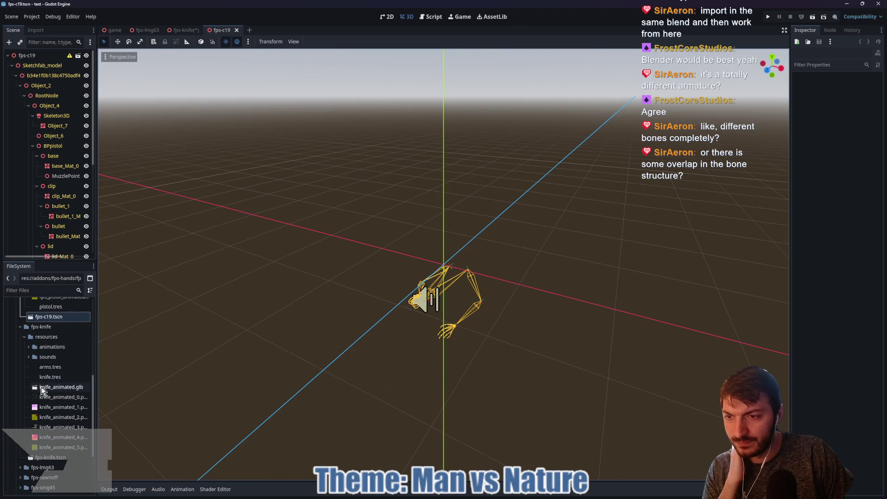
pyautogui.doubleClick(42, 387)
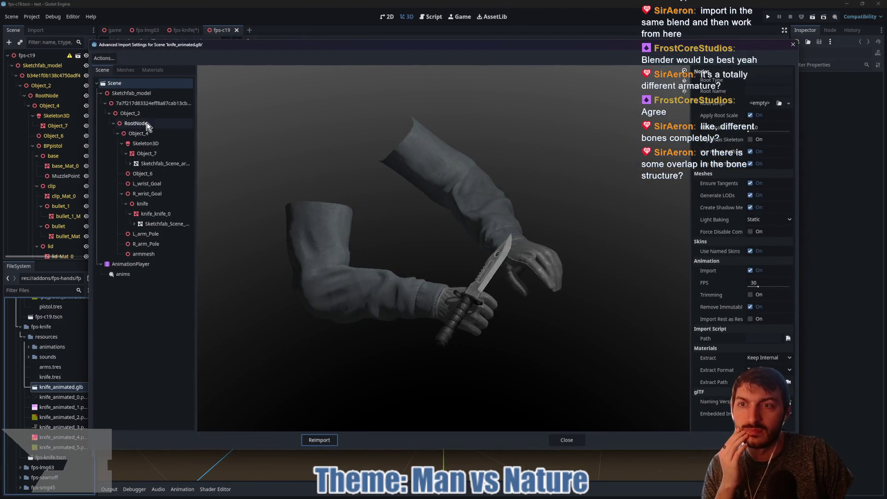
pyautogui.click(146, 144)
pyautogui.moveTo(544, 292)
pyautogui.mouseDown()
pyautogui.moveTo(451, 272)
pyautogui.moveTo(265, 254)
pyautogui.moveTo(407, 285)
pyautogui.moveTo(432, 307)
pyautogui.moveTo(444, 273)
pyautogui.moveTo(435, 292)
pyautogui.moveTo(501, 290)
pyautogui.moveTo(437, 290)
pyautogui.moveTo(409, 275)
pyautogui.moveTo(398, 244)
pyautogui.moveTo(384, 240)
pyautogui.moveTo(543, 281)
pyautogui.moveTo(568, 276)
pyautogui.moveTo(516, 291)
pyautogui.moveTo(401, 279)
pyautogui.moveTo(399, 267)
pyautogui.moveTo(423, 262)
pyautogui.moveTo(466, 286)
pyautogui.moveTo(564, 293)
pyautogui.moveTo(470, 309)
pyautogui.moveTo(407, 306)
pyautogui.moveTo(422, 299)
pyautogui.moveTo(422, 254)
pyautogui.moveTo(426, 318)
pyautogui.mouseUp()
pyautogui.moveTo(501, 306); pyautogui.dragTo(457, 301)
pyautogui.moveTo(558, 417)
pyautogui.mouseDown()
pyautogui.moveTo(522, 365)
pyautogui.moveTo(499, 362)
pyautogui.mouseUp()
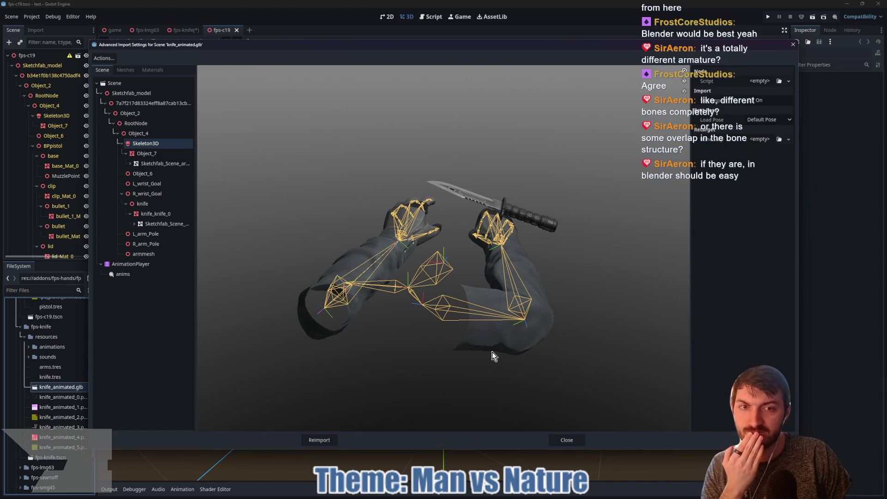
pyautogui.click(567, 440)
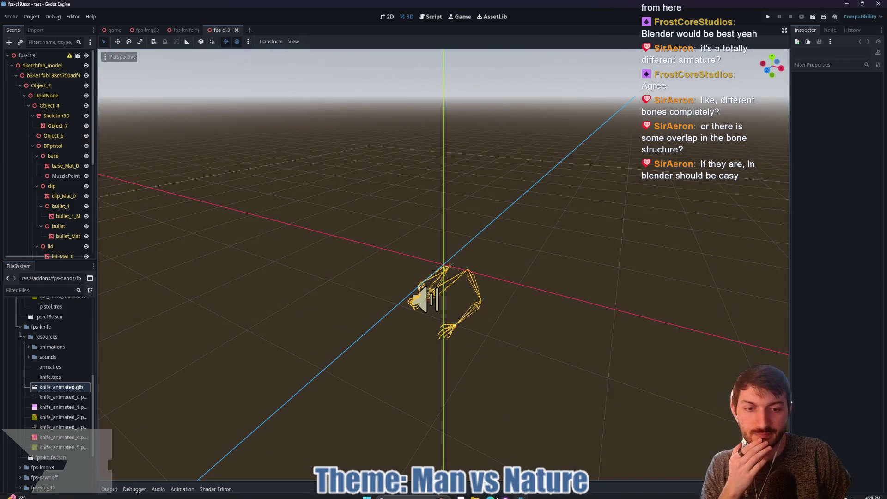
# Step: Bring the Bear Attack Simulator player.tscn window forward and start a new empty scene
pyautogui.moveTo(508, 495)
pyautogui.click(478, 456)
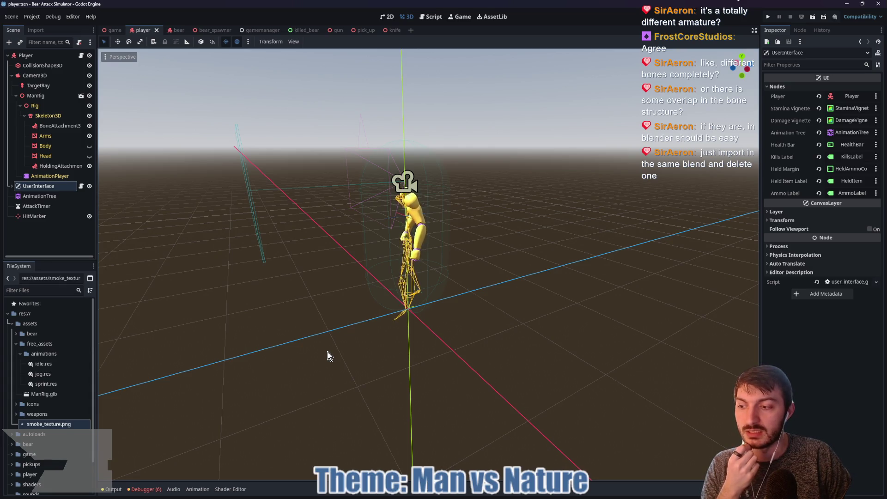
pyautogui.moveTo(365, 319)
pyautogui.mouseDown()
pyautogui.moveTo(461, 311)
pyautogui.moveTo(363, 317)
pyautogui.moveTo(442, 254)
pyautogui.mouseUp()
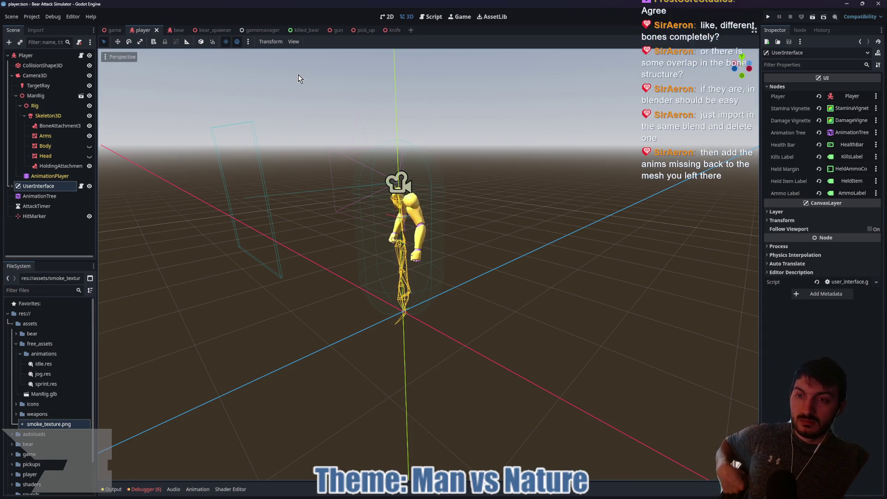
pyautogui.click(411, 30)
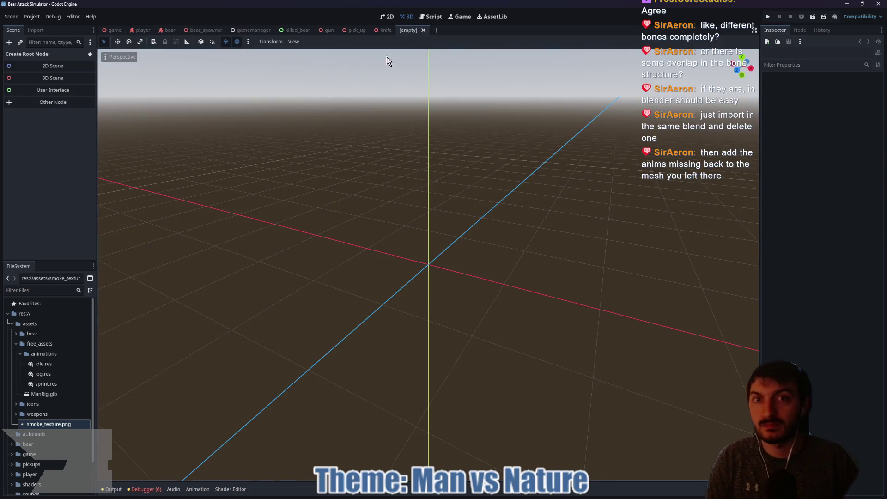
# Step: Create a 3D root named BearPortrait and add the bear_no_outline.glb model
pyautogui.click(72, 79)
pyautogui.doubleClick(61, 55)
pyautogui.write('BearPortrait')
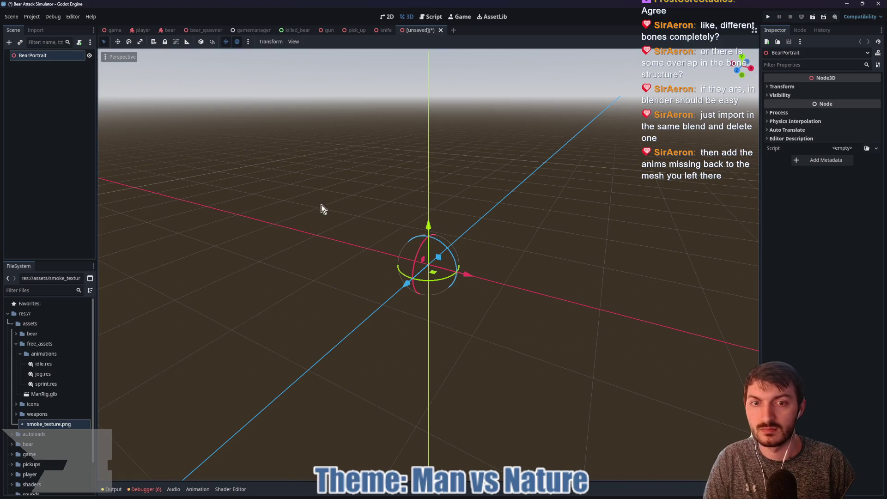
pyautogui.moveTo(322, 208); pyautogui.dragTo(479, 200)
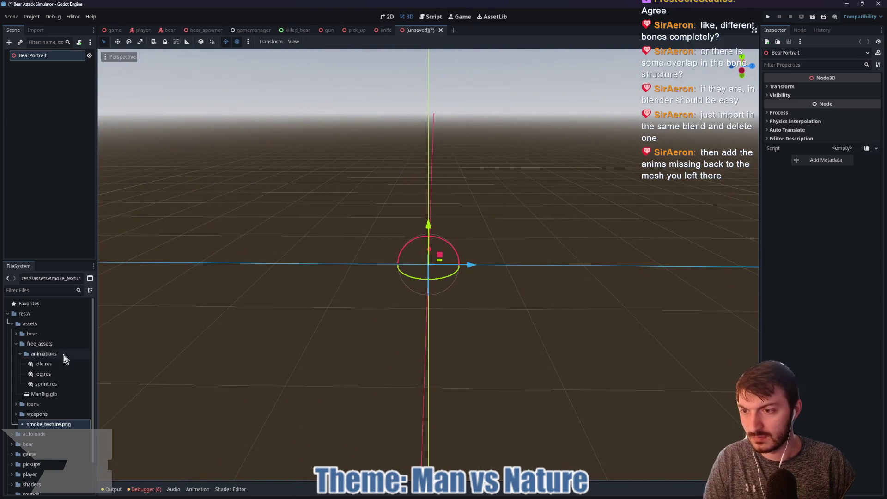
pyautogui.click(17, 334)
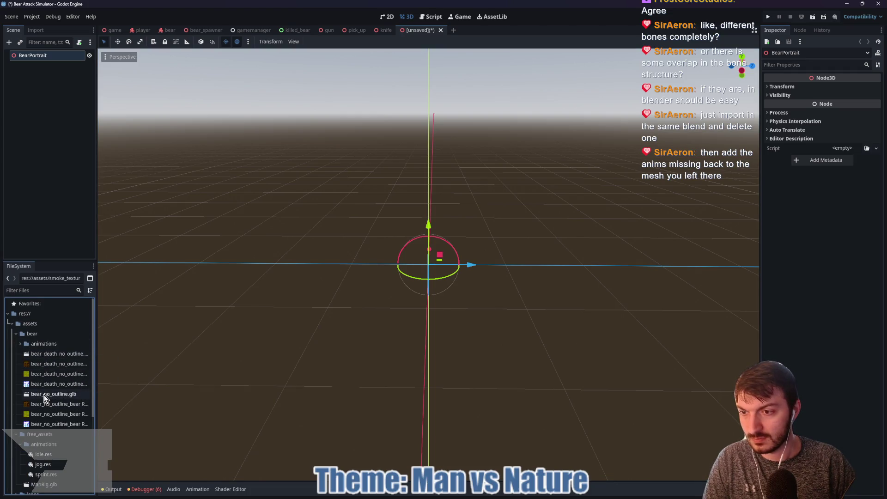
pyautogui.moveTo(40, 395)
pyautogui.mouseDown()
pyautogui.moveTo(442, 281)
pyautogui.moveTo(439, 297)
pyautogui.mouseUp()
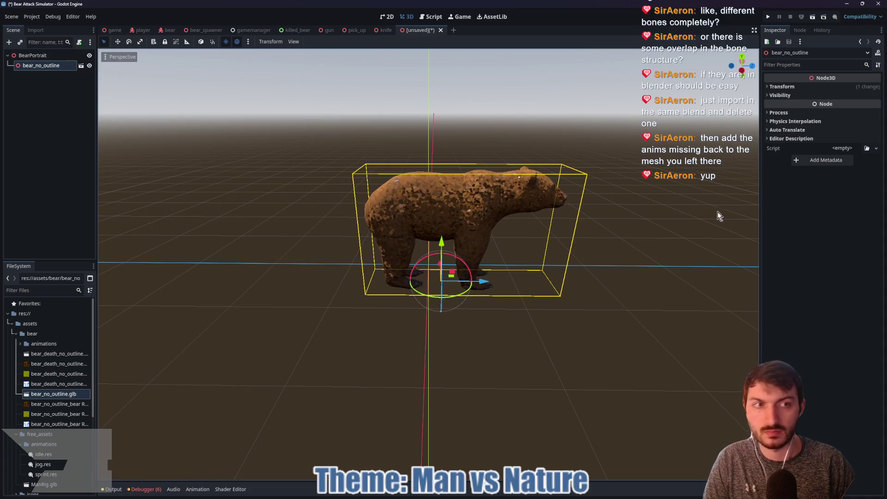
# Step: Place the bear at the origin, position 0, and set its Y rotation to -180
pyautogui.click(782, 86)
pyautogui.click(795, 106)
pyautogui.write('0')
pyautogui.press('Tab')
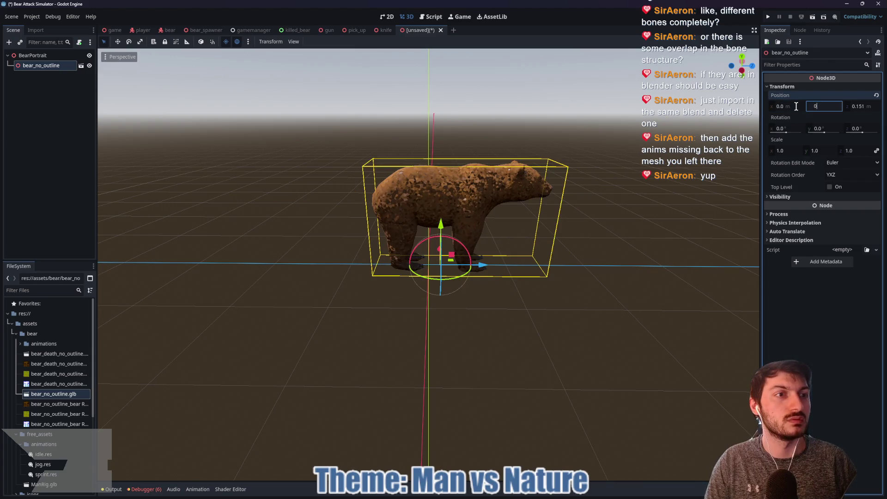
pyautogui.press('Tab')
pyautogui.write('0')
pyautogui.press('Return')
pyautogui.click(827, 128)
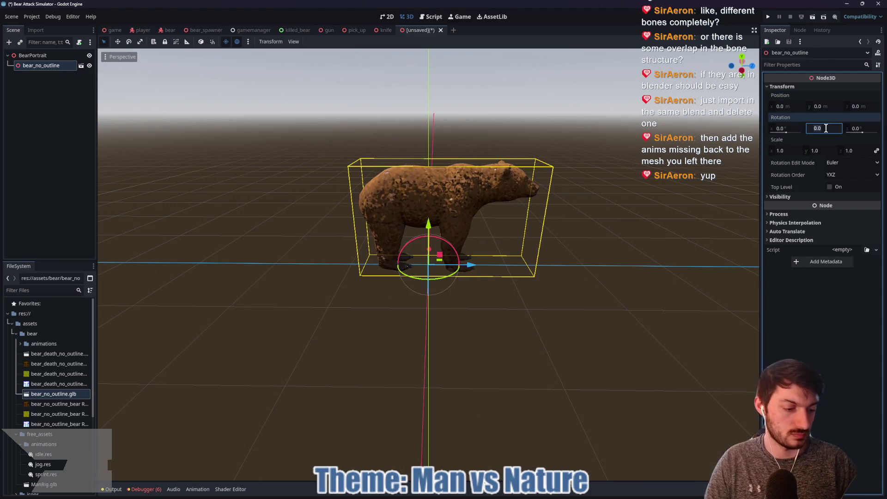
pyautogui.write('-180')
pyautogui.press('Return')
# Step: Enable Editable Children on bear_no_outline to expose its AnimationPlayer
pyautogui.scroll(-2, 647, 249)
pyautogui.moveTo(640, 241)
pyautogui.mouseDown()
pyautogui.moveTo(671, 277)
pyautogui.moveTo(408, 169)
pyautogui.moveTo(125, 131)
pyautogui.mouseUp()
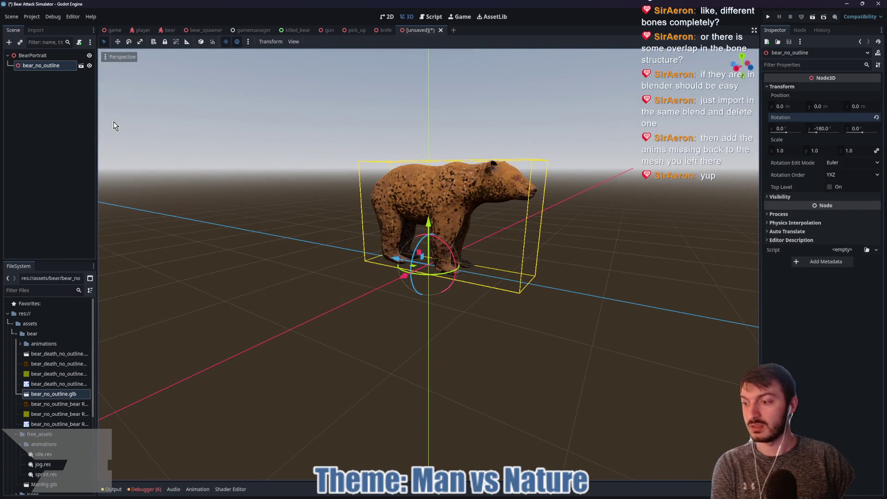
pyautogui.rightClick(41, 66)
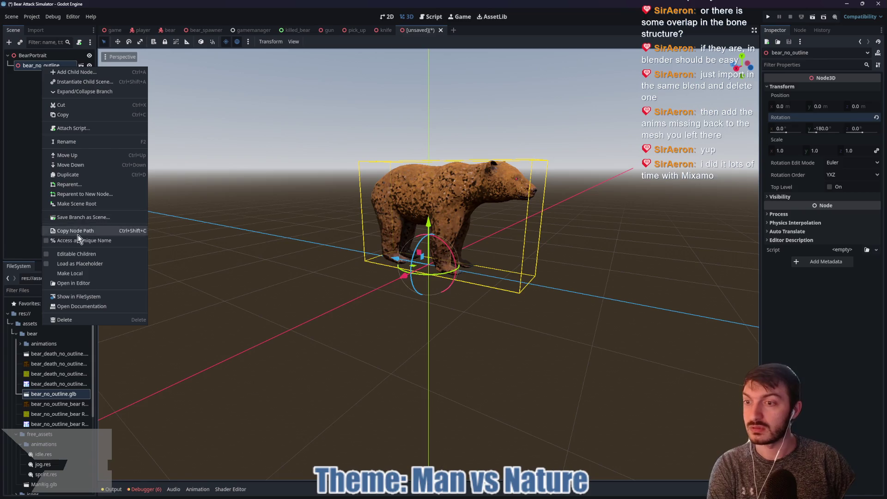
pyautogui.click(80, 255)
pyautogui.click(34, 129)
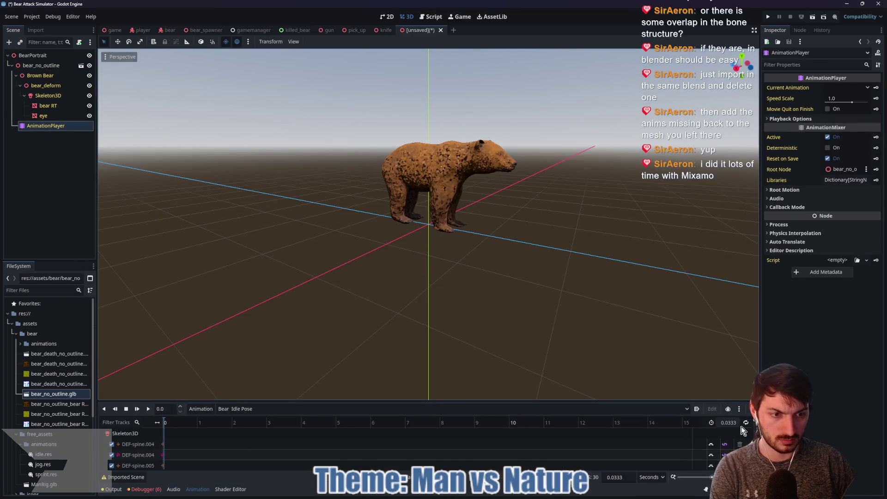
# Step: Set the AnimationPlayer to Bear Idle( 1_181 )_001 and play it on the bear
pyautogui.click(307, 410)
pyautogui.click(282, 85)
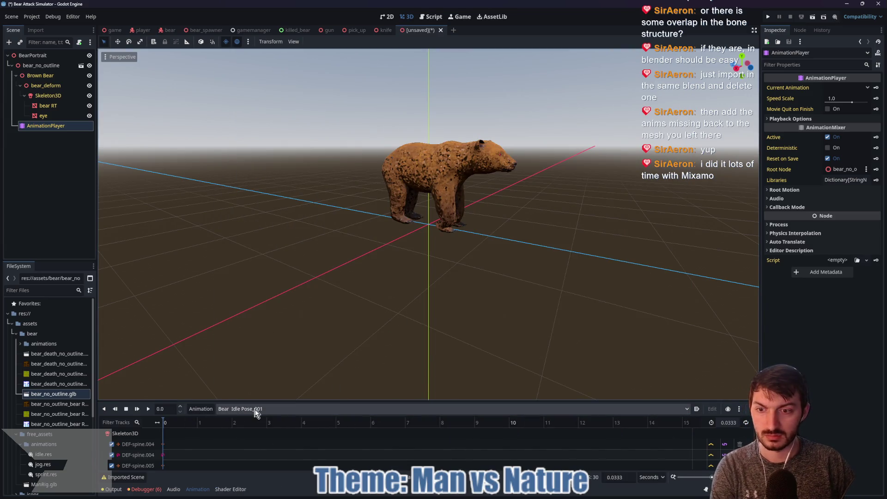
pyautogui.click(148, 409)
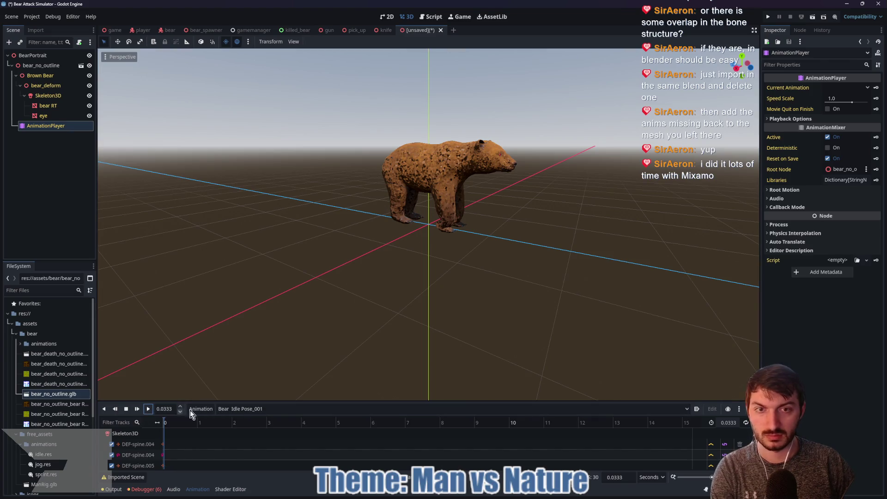
pyautogui.click(297, 408)
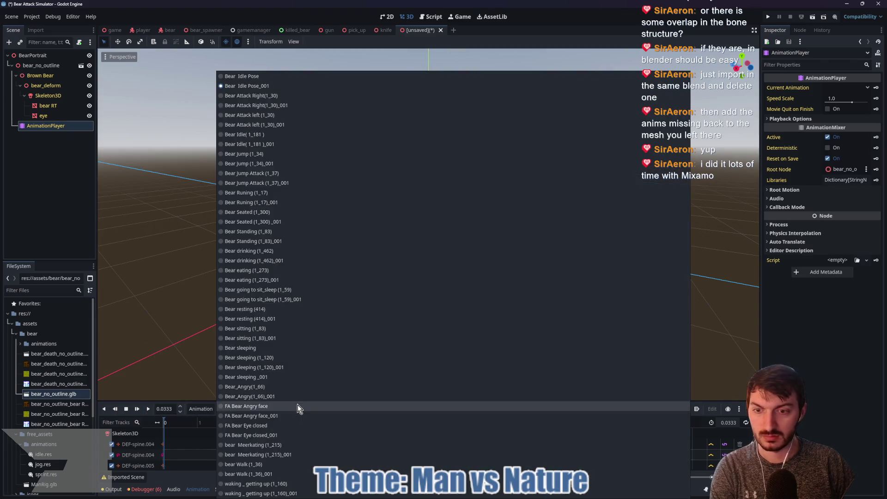
pyautogui.click(278, 144)
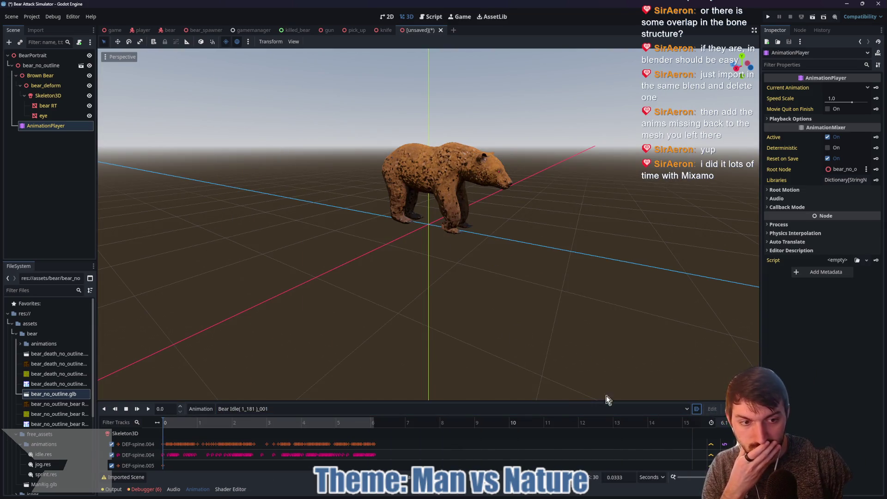
pyautogui.click(149, 410)
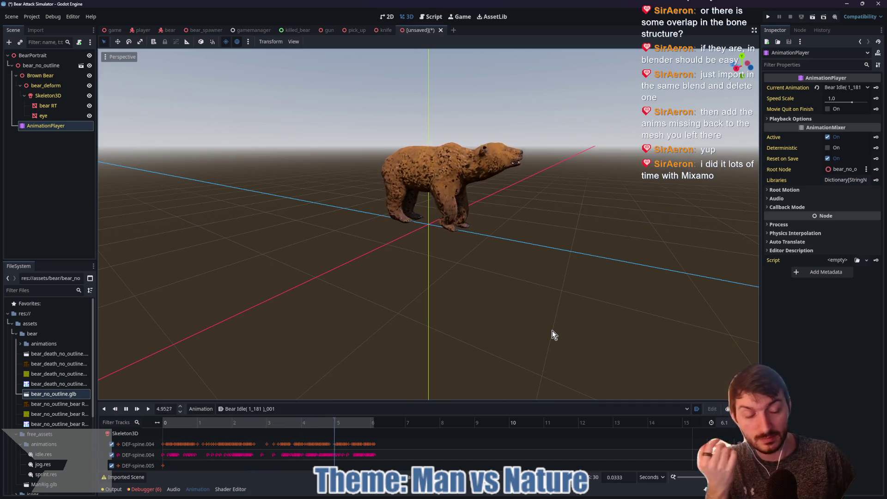
pyautogui.moveTo(594, 240)
pyautogui.mouseDown()
pyautogui.moveTo(549, 279)
pyautogui.moveTo(574, 269)
pyautogui.mouseUp()
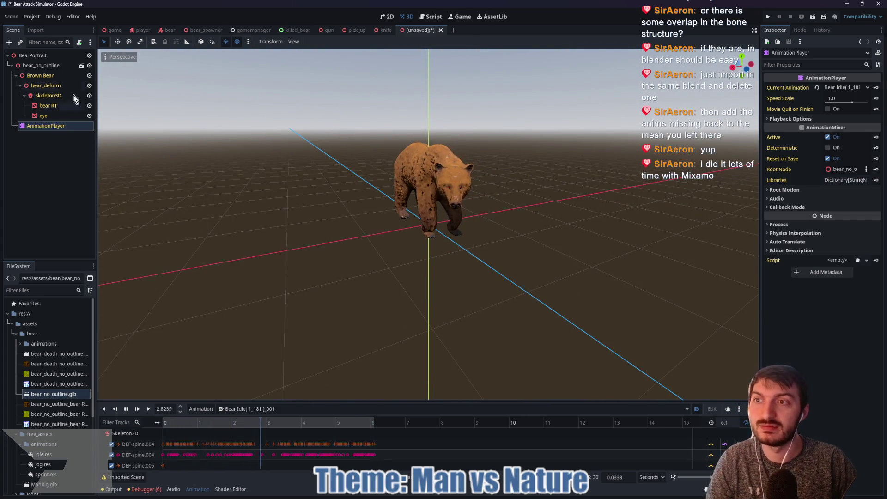
# Step: Add a Camera3D as a child of the BearPortrait root
pyautogui.click(37, 55)
pyautogui.hotkey('ctrl', 'a')
pyautogui.write('cam')
pyautogui.press('Return')
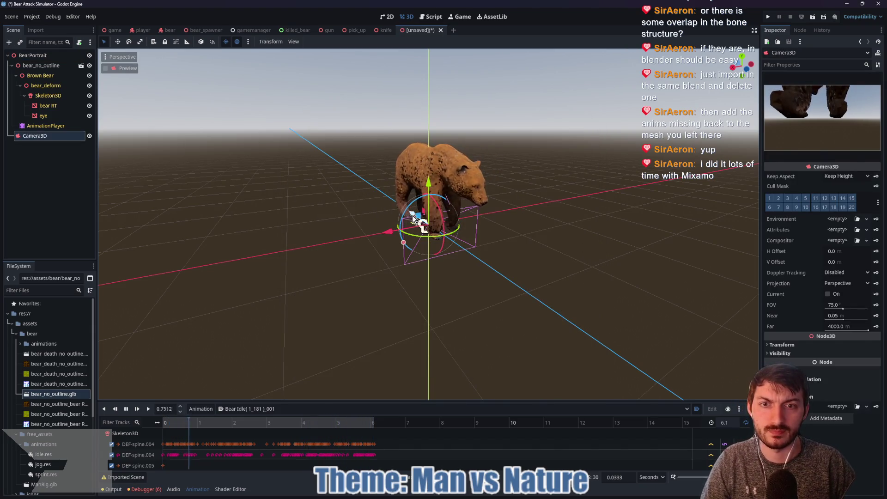
# Step: Move, raise and turn the camera so it frames the bear side-on
pyautogui.moveTo(413, 215); pyautogui.dragTo(483, 272)
pyautogui.moveTo(536, 256)
pyautogui.mouseDown()
pyautogui.moveTo(536, 191)
pyautogui.moveTo(561, 152)
pyautogui.mouseUp()
pyautogui.moveTo(578, 194)
pyautogui.mouseDown()
pyautogui.moveTo(512, 217)
pyautogui.moveTo(333, 234)
pyautogui.moveTo(422, 245)
pyautogui.moveTo(381, 224)
pyautogui.mouseUp()
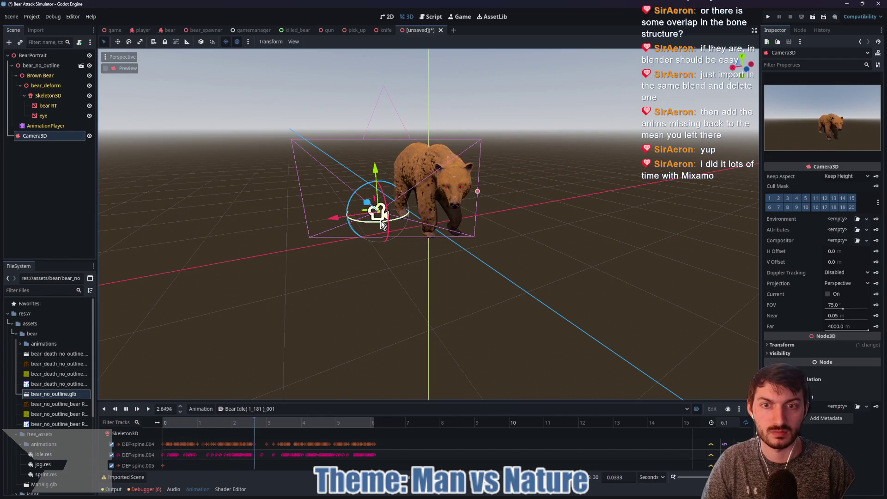
pyautogui.moveTo(440, 270); pyautogui.dragTo(494, 274)
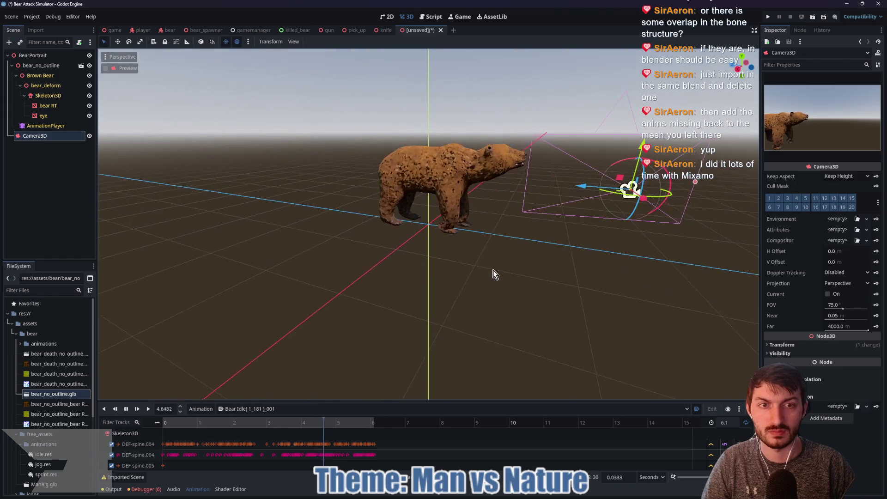
pyautogui.moveTo(573, 186)
pyautogui.mouseDown()
pyautogui.moveTo(465, 202)
pyautogui.moveTo(429, 222)
pyautogui.moveTo(425, 214)
pyautogui.moveTo(480, 198)
pyautogui.moveTo(467, 193)
pyautogui.mouseUp()
pyautogui.scroll(-3, 501, 186)
# Step: Set the camera's FOV to 47.7 and fine-tune its position and angle
pyautogui.moveTo(440, 156)
pyautogui.mouseDown()
pyautogui.moveTo(435, 179)
pyautogui.moveTo(500, 208)
pyautogui.moveTo(467, 191)
pyautogui.moveTo(479, 185)
pyautogui.moveTo(443, 190)
pyautogui.mouseUp()
pyautogui.hotkey('ctrl', 'z')
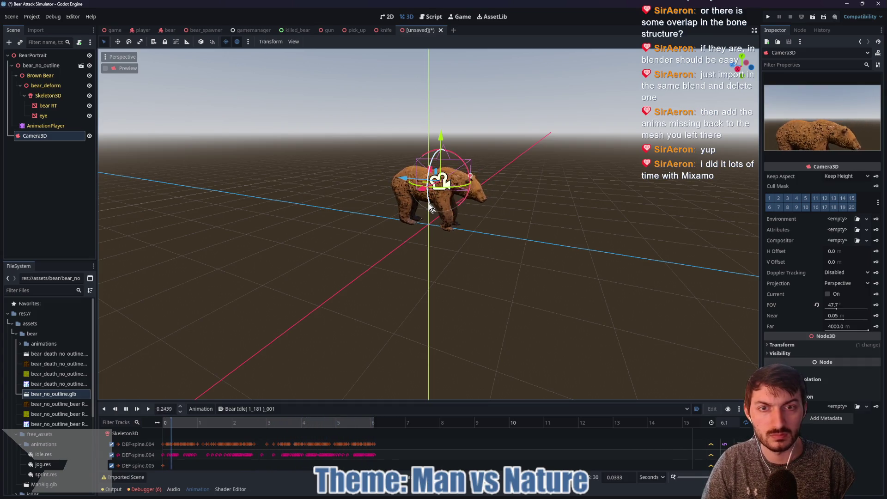
pyautogui.moveTo(430, 203); pyautogui.dragTo(437, 200)
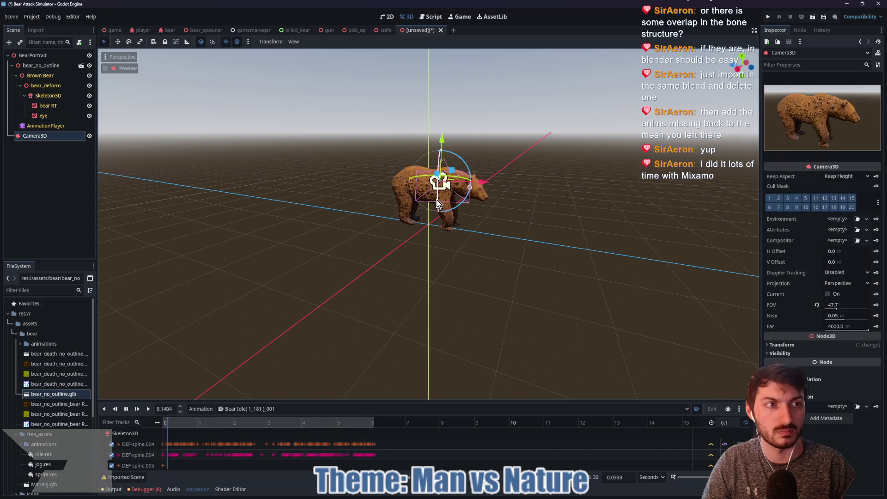
pyautogui.press('t')
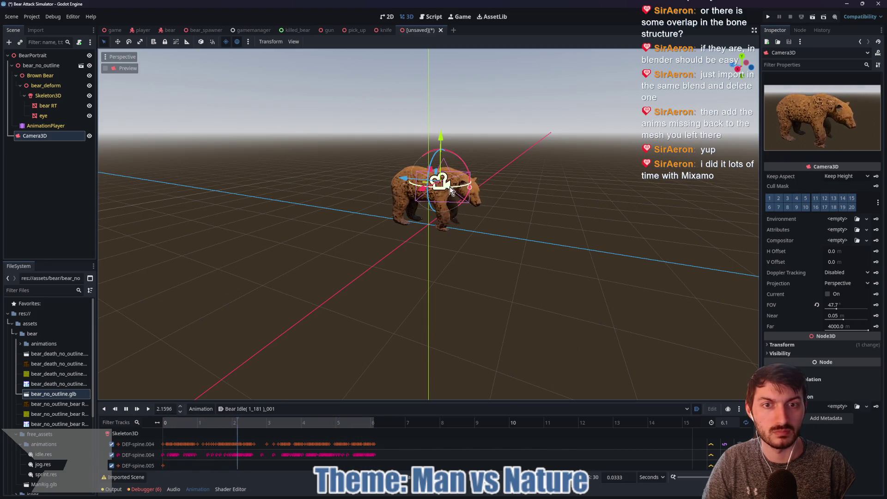
pyautogui.moveTo(401, 179); pyautogui.dragTo(417, 184)
pyautogui.moveTo(477, 191); pyautogui.dragTo(483, 192)
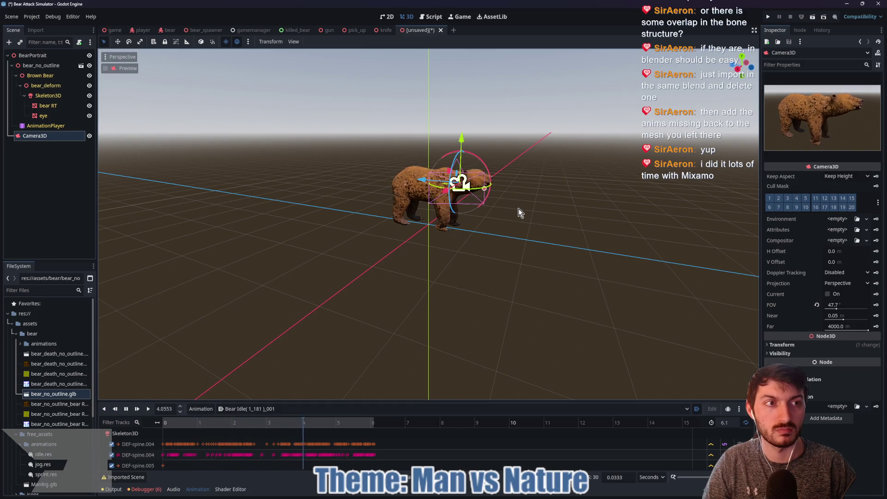
pyautogui.moveTo(464, 137); pyautogui.dragTo(462, 125)
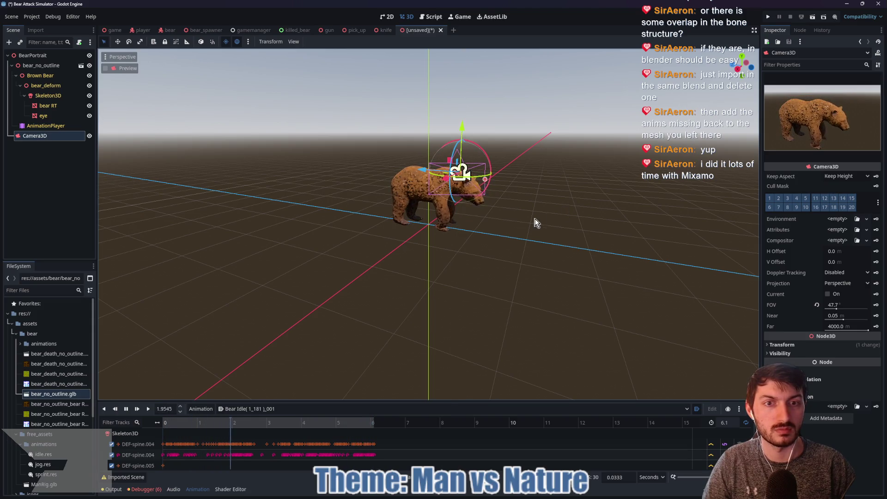
pyautogui.hotkey('ctrl', 's')
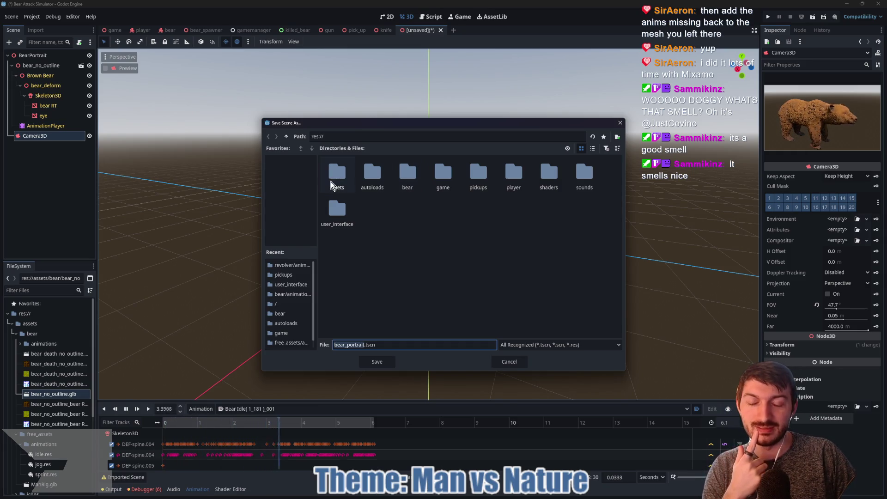
# Step: Save the scene as bear_portrait.tscn in the res://bear folder
pyautogui.doubleClick(409, 176)
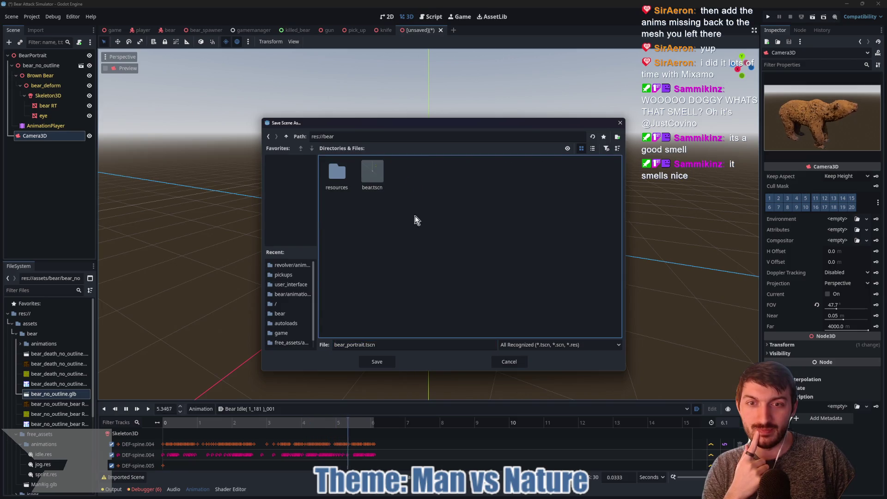
pyautogui.click(377, 361)
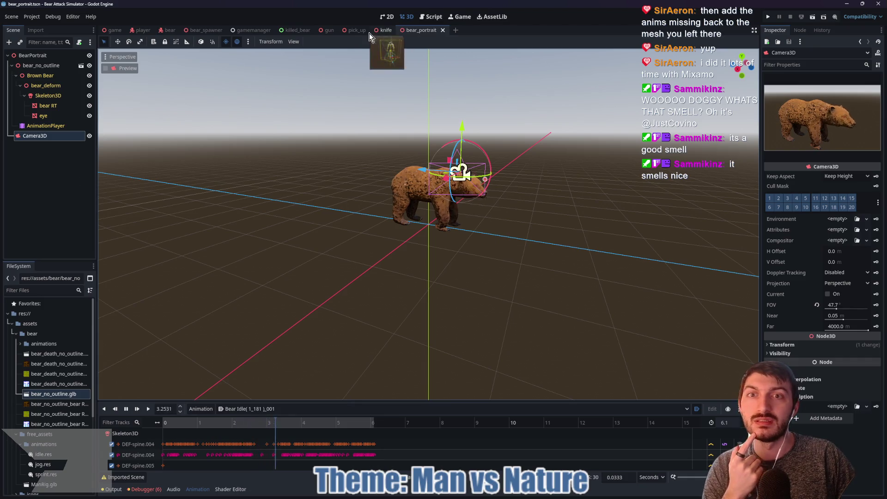
# Step: In killed_bear, add a SubViewportContainer and enlarge it to about 104 × 112 px
pyautogui.click(295, 29)
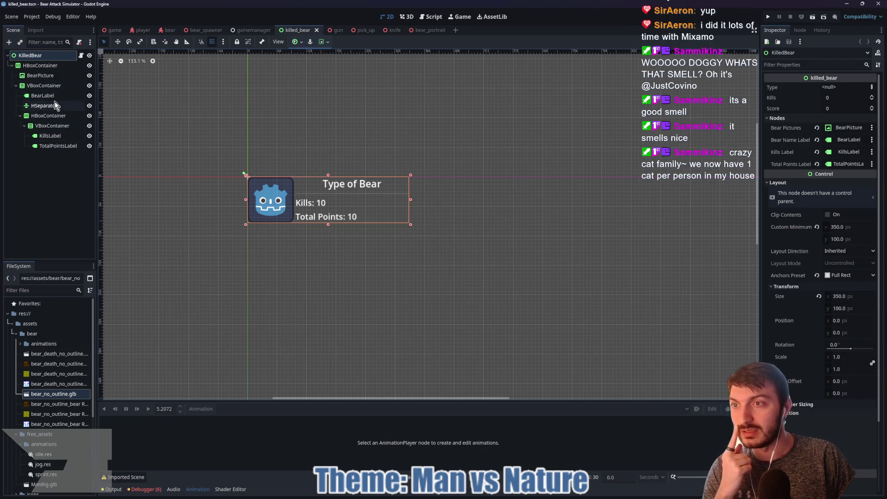
pyautogui.click(11, 66)
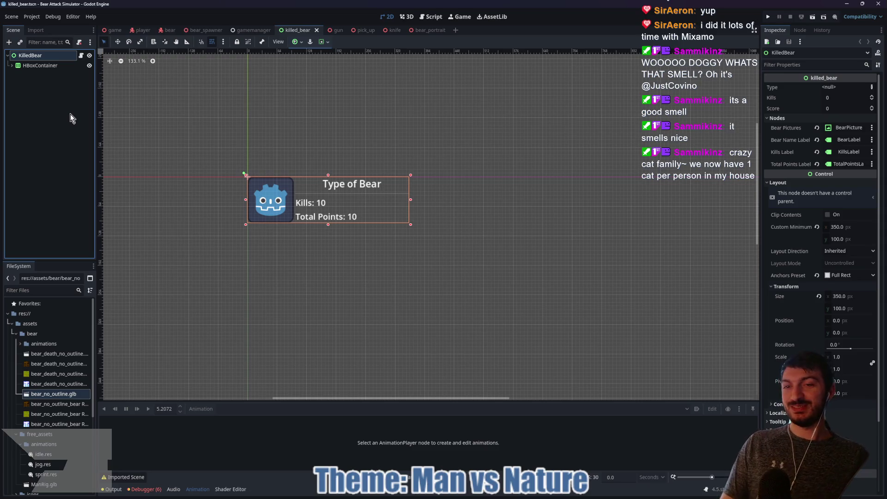
pyautogui.hotkey('ctrl', 'a')
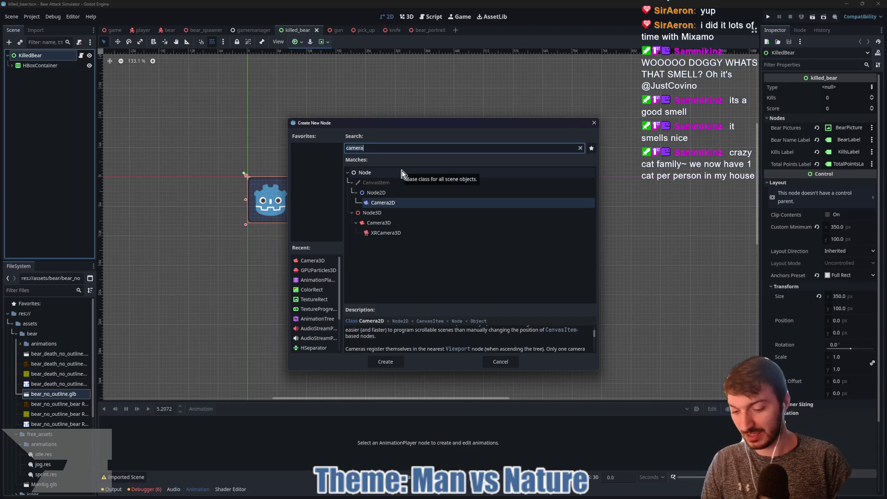
pyautogui.write('sub')
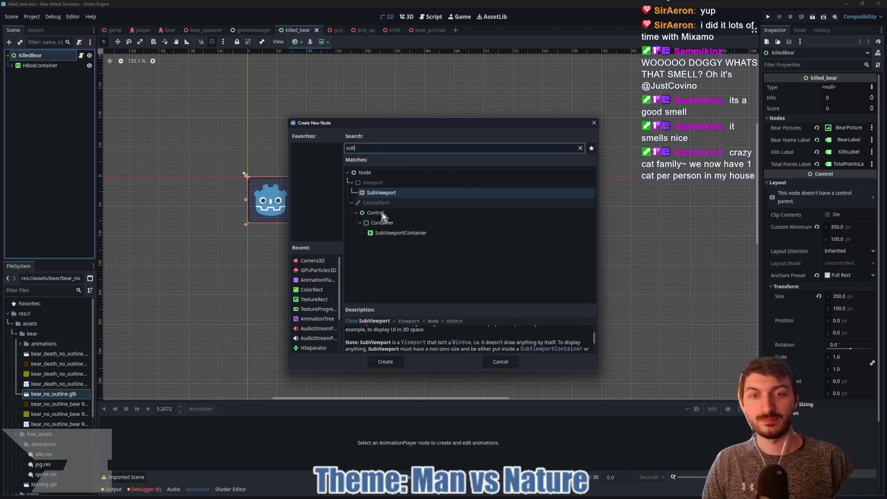
pyautogui.click(393, 233)
pyautogui.click(386, 362)
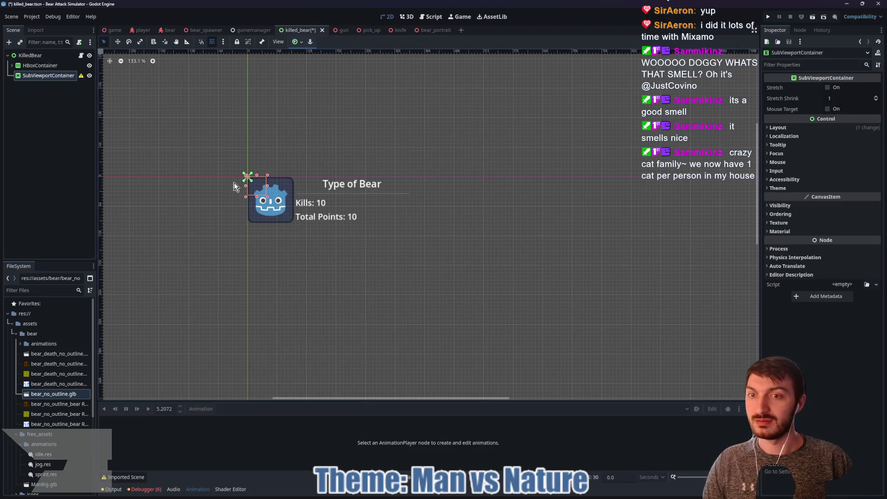
pyautogui.moveTo(267, 197); pyautogui.dragTo(296, 225)
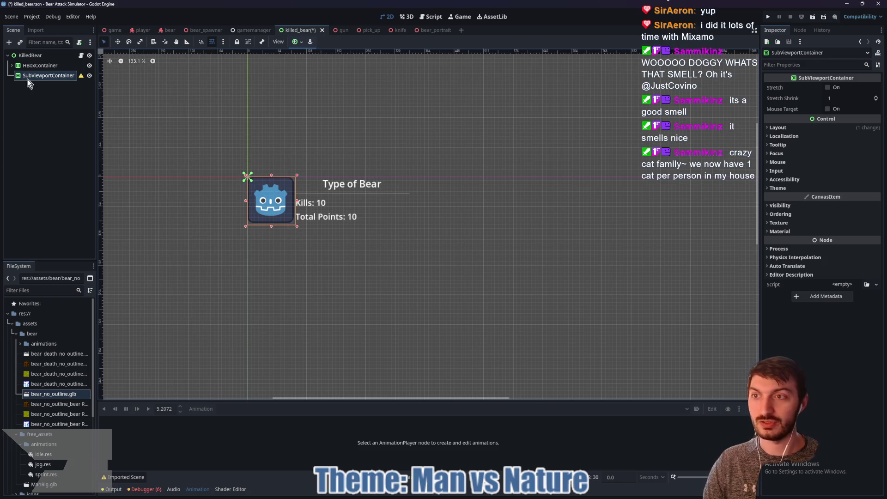
# Step: Add a 512 × 512 SubViewport inside the SubViewportContainer
pyautogui.hotkey('ctrl', 'a')
pyautogui.write('sub')
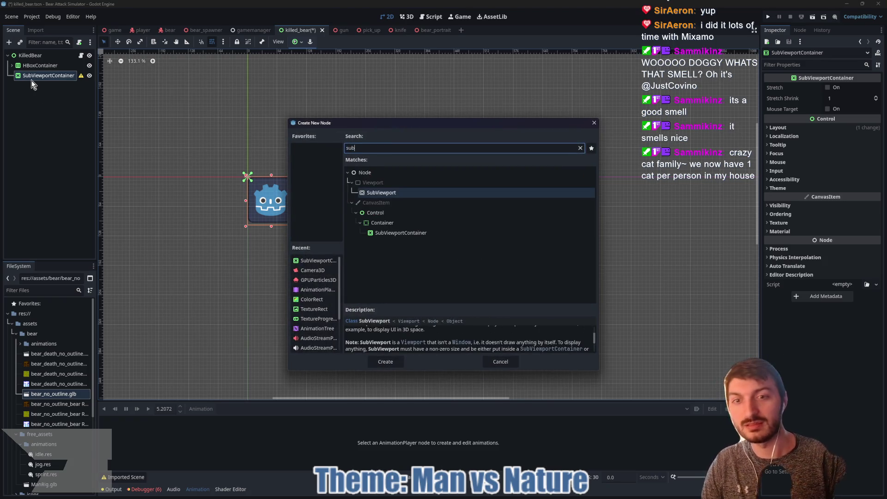
pyautogui.press('Return')
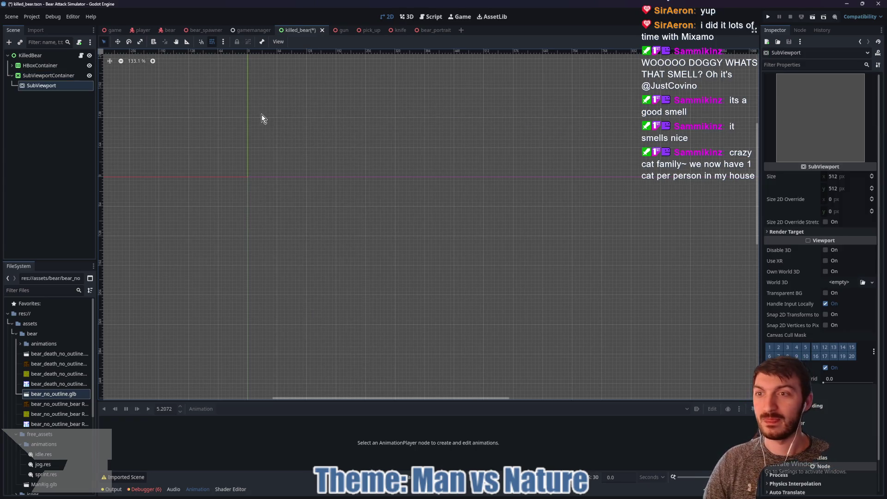
# Step: Enable Stretch on the SubViewportContainer so the viewport fills it
pyautogui.click(43, 76)
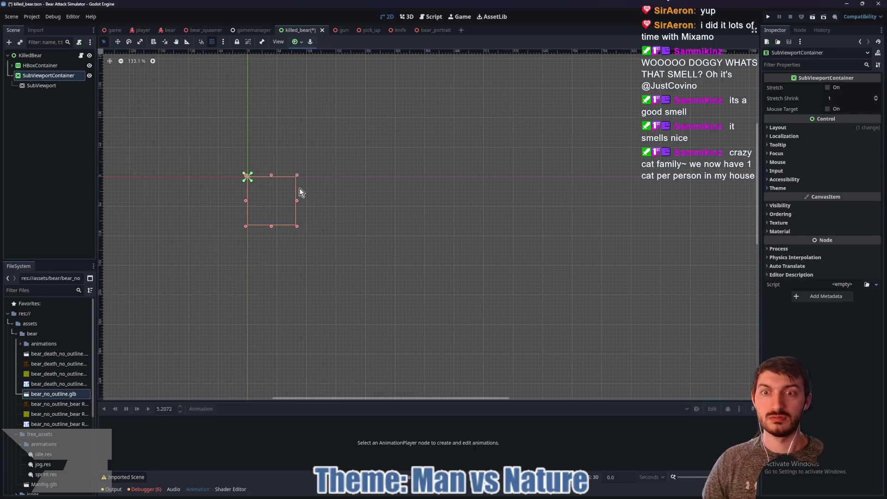
pyautogui.click(41, 82)
pyautogui.click(39, 77)
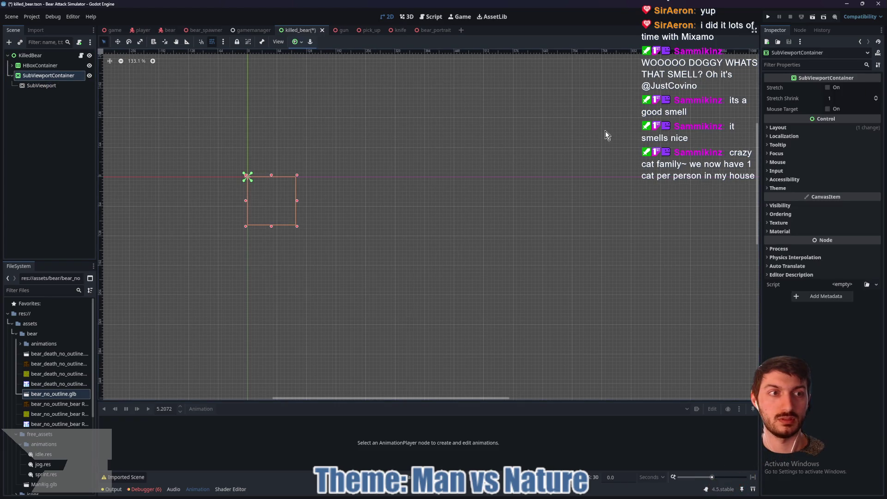
pyautogui.click(837, 88)
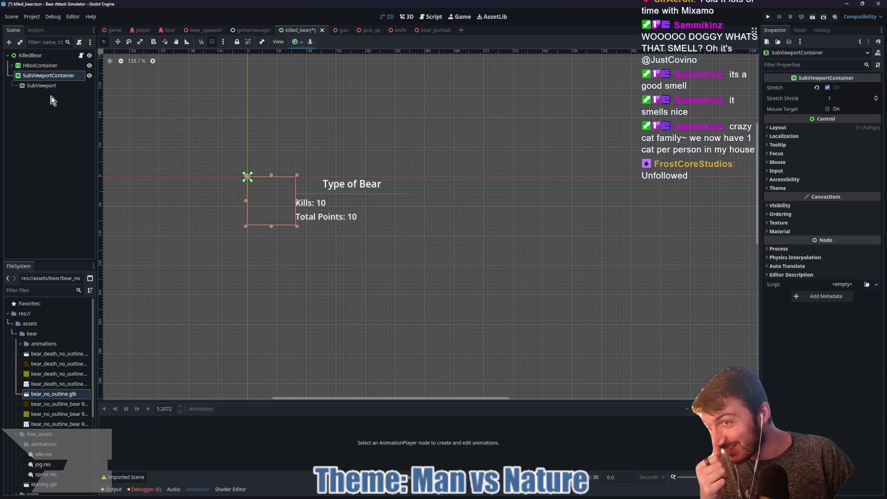
# Step: Instance bear_portrait.tscn under the SubViewport to render the bear in the panel
pyautogui.click(38, 87)
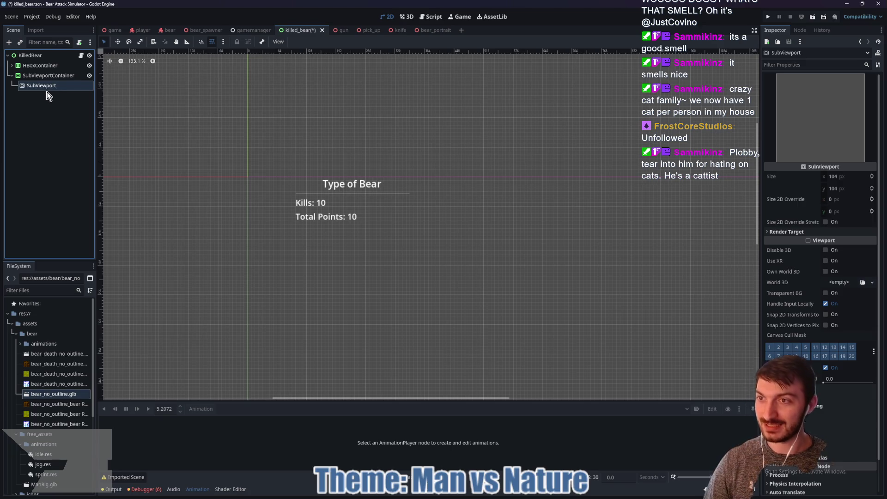
pyautogui.hotkey('ctrl', 'shift', 'a')
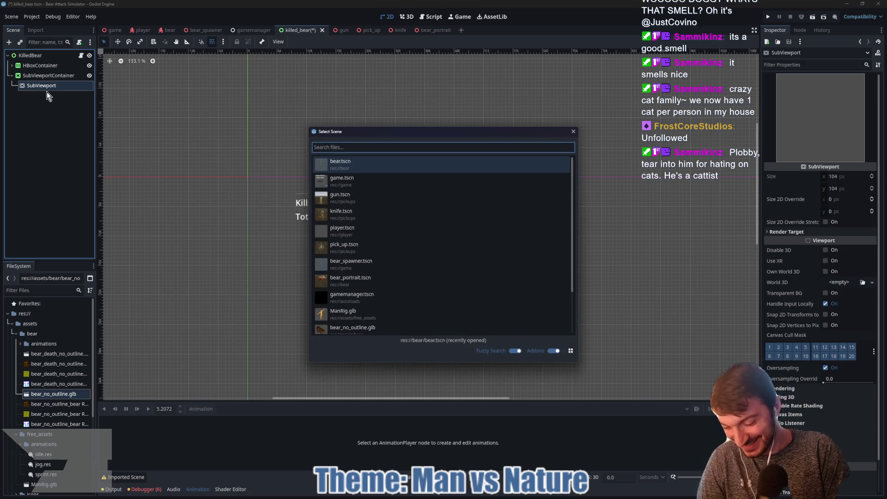
pyautogui.write('bear')
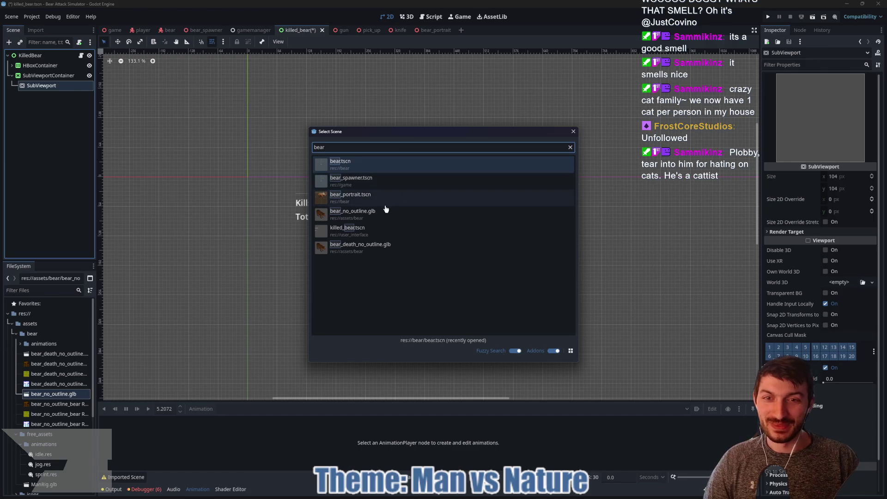
pyautogui.click(376, 203)
pyautogui.click(49, 75)
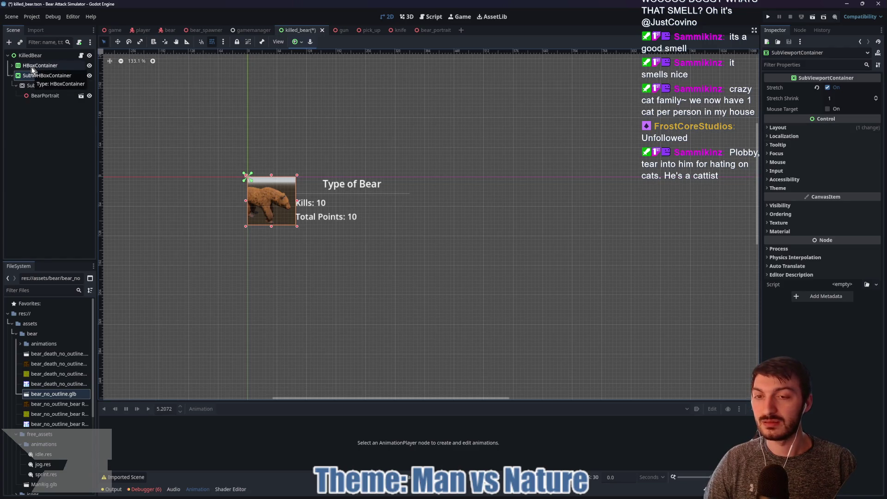
pyautogui.press('w')
pyautogui.moveTo(271, 203); pyautogui.dragTo(270, 141)
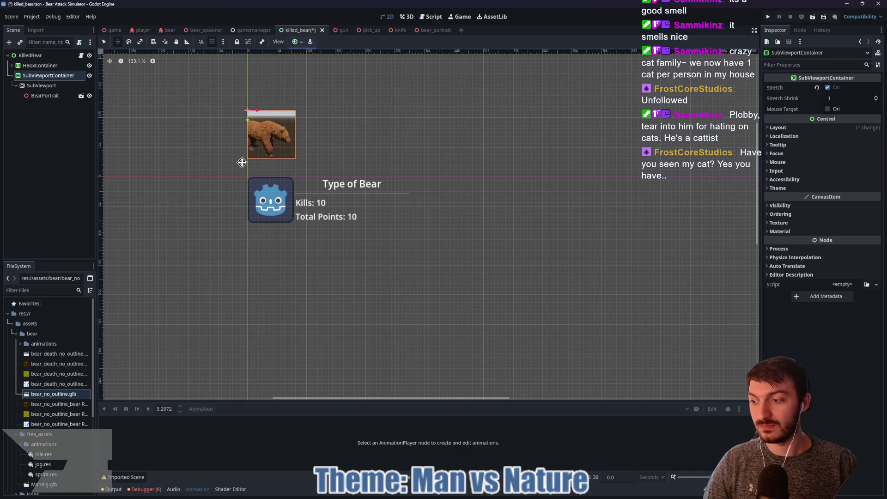
pyautogui.press('q')
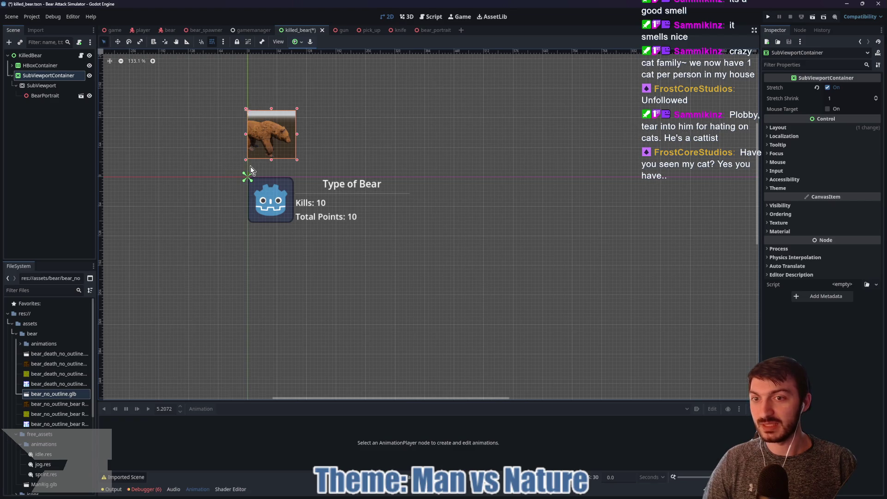
pyautogui.click(50, 94)
pyautogui.click(46, 89)
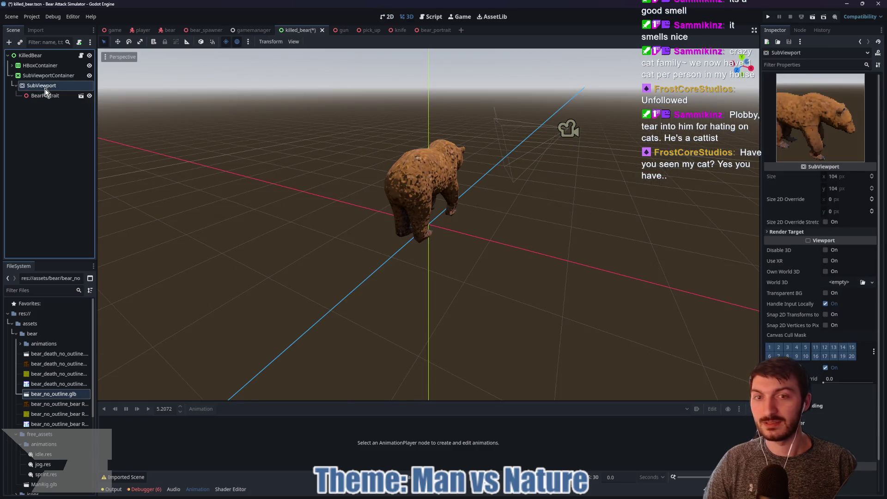
pyautogui.click(45, 77)
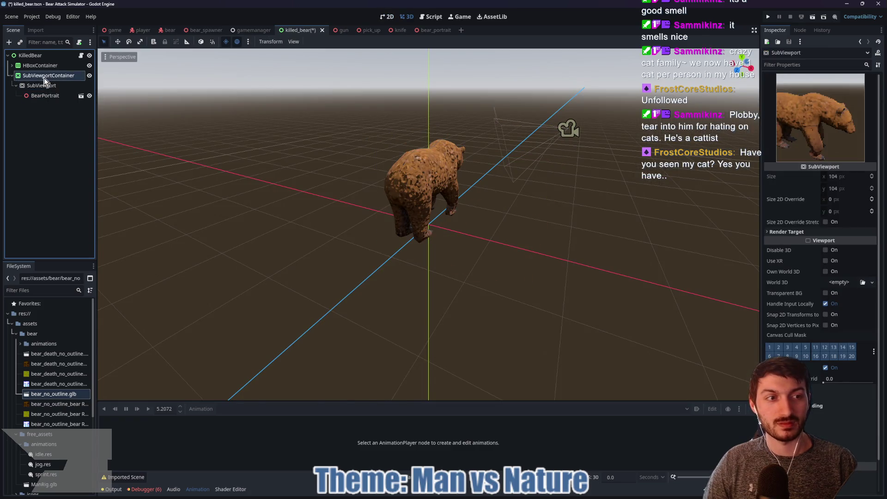
pyautogui.click(13, 65)
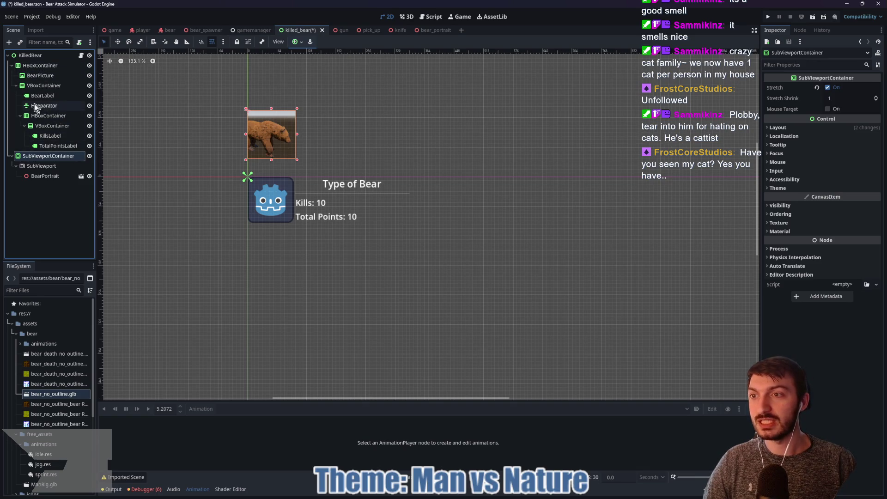
pyautogui.click(29, 78)
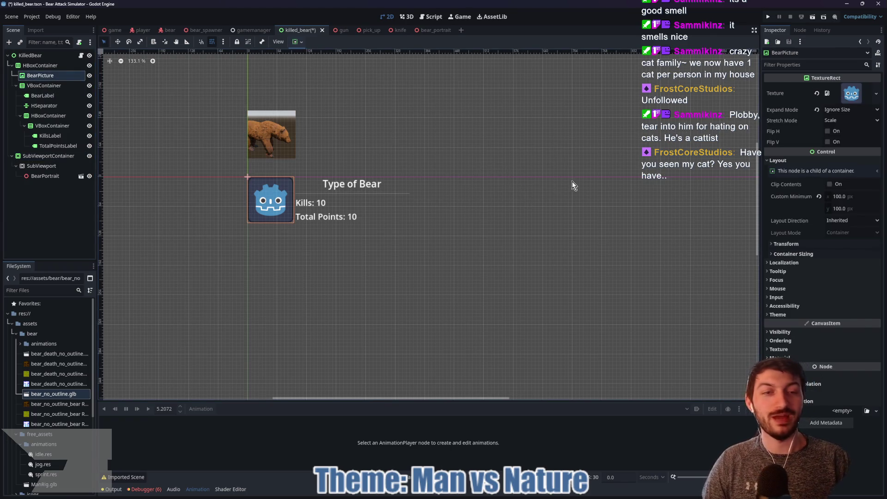
pyautogui.click(788, 245)
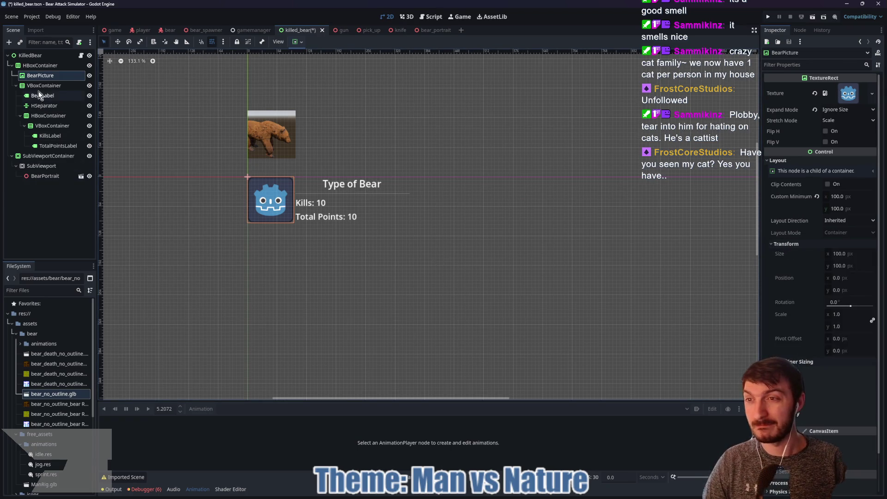
pyautogui.click(42, 166)
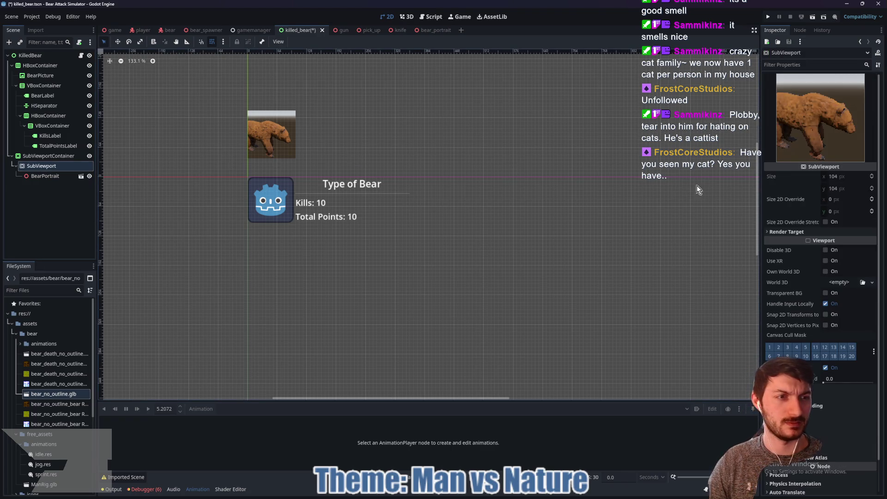
pyautogui.click(844, 178)
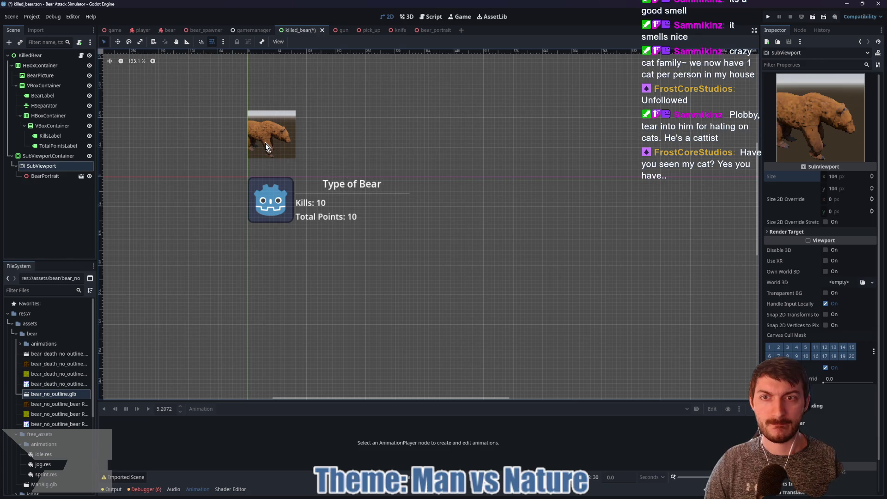
pyautogui.click(48, 176)
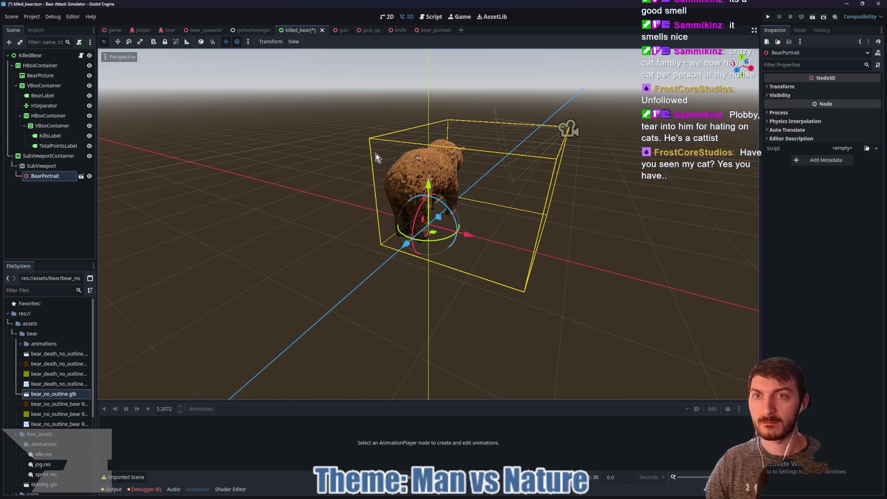
# Step: Nudge the bear_portrait Camera3D slightly, save it, and reselect killed_bear's SubViewportContainer
pyautogui.moveTo(581, 214)
pyautogui.mouseDown()
pyautogui.moveTo(531, 216)
pyautogui.moveTo(365, 46)
pyautogui.mouseUp()
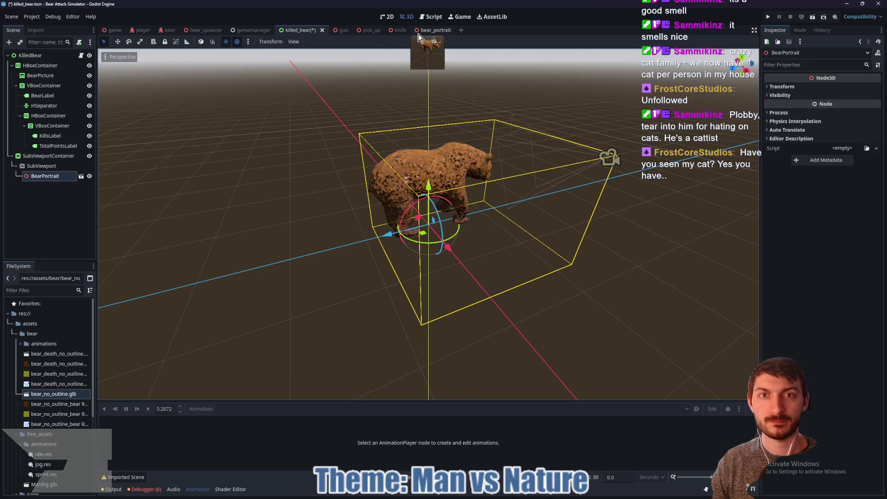
pyautogui.click(435, 30)
pyautogui.moveTo(420, 169)
pyautogui.mouseDown()
pyautogui.moveTo(408, 169)
pyautogui.moveTo(503, 172)
pyautogui.moveTo(484, 174)
pyautogui.mouseUp()
pyautogui.hotkey('ctrl', 's')
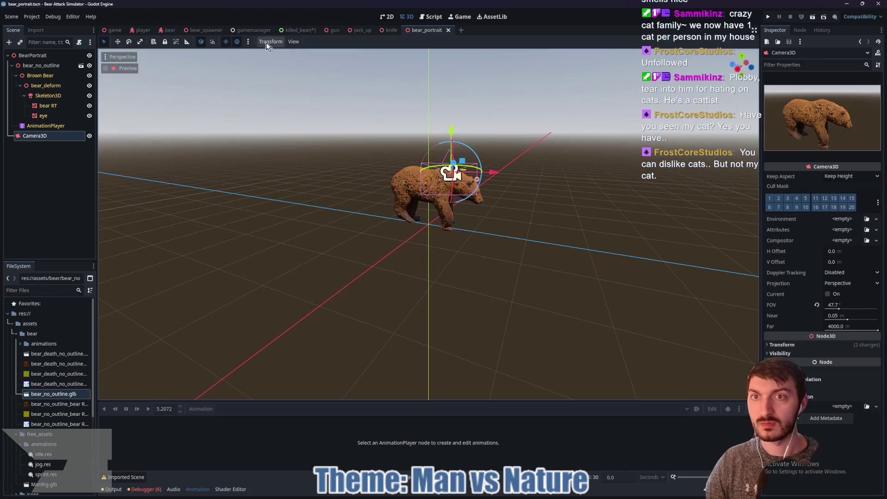
pyautogui.click(302, 29)
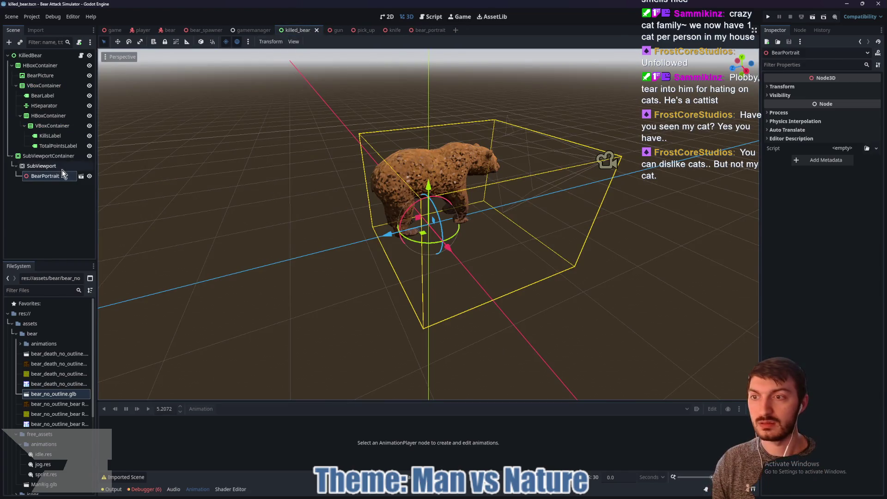
pyautogui.click(48, 158)
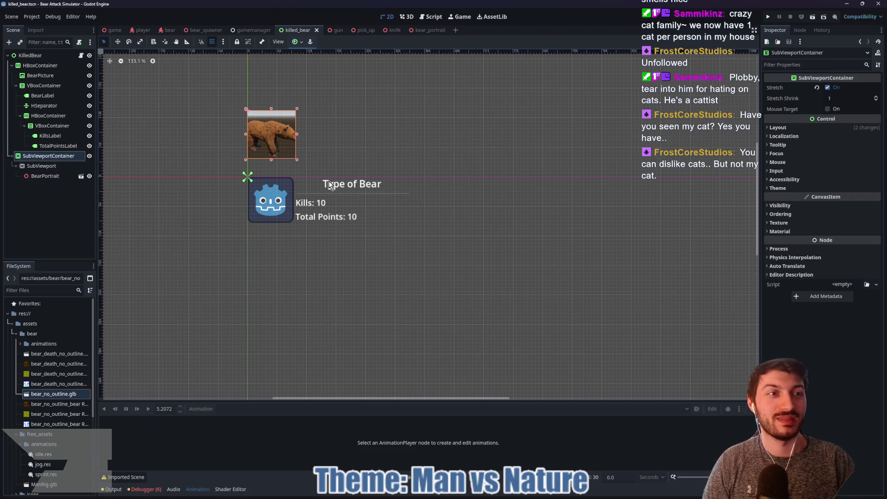
# Step: Set the SubViewportContainer's Custom Minimum Size to 100 × 100 px
pyautogui.click(822, 129)
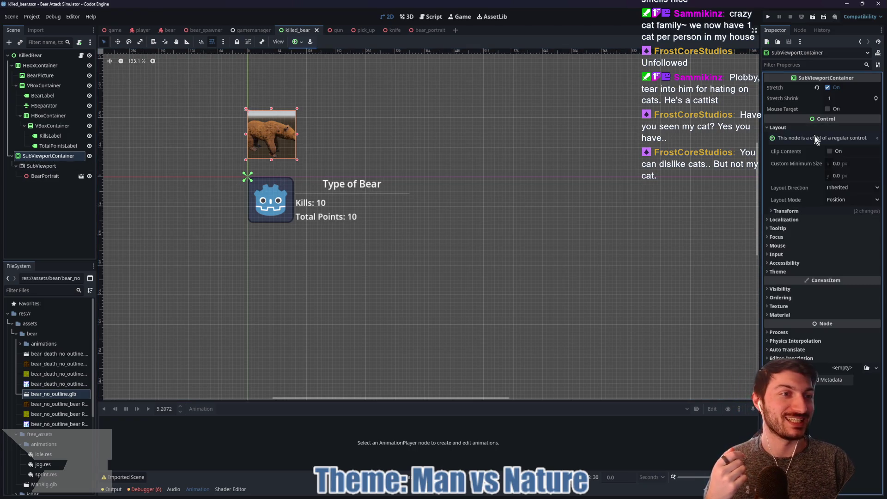
pyautogui.click(853, 163)
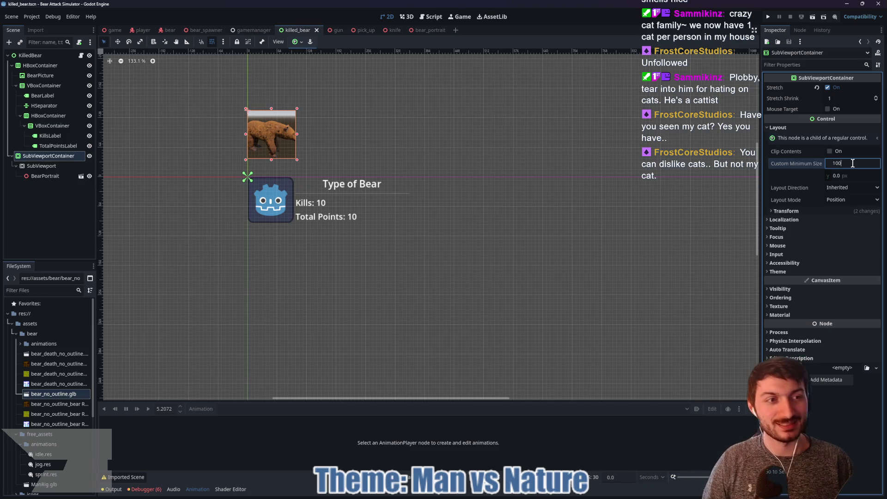
pyautogui.write('0')
pyautogui.press('Tab')
pyautogui.write('100')
pyautogui.press('Return')
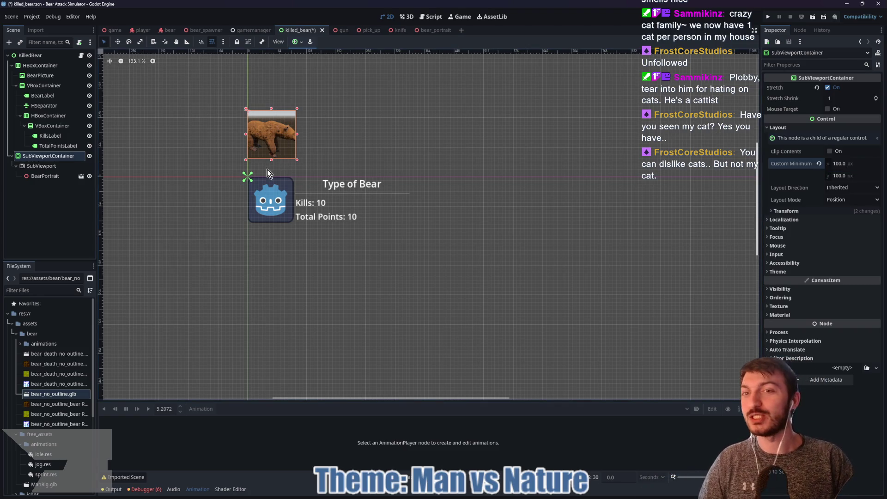
# Step: Check the bear portrait node, then select the BearPicture node
pyautogui.click(48, 176)
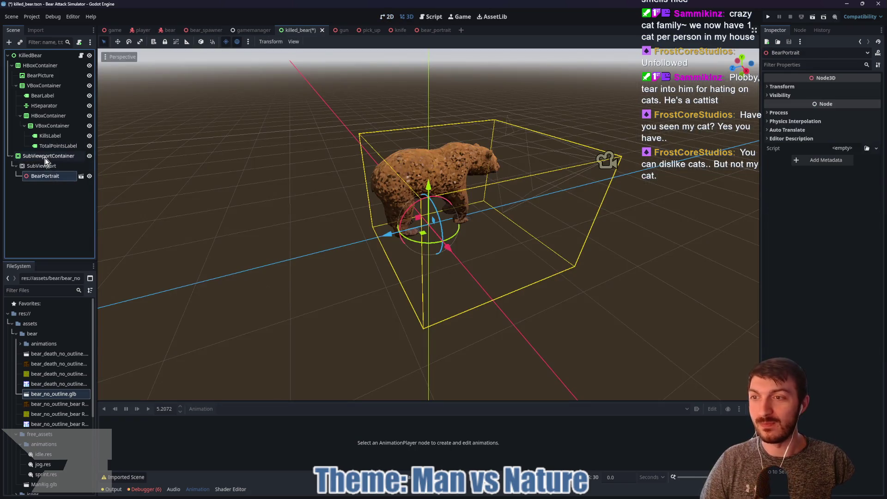
pyautogui.click(45, 158)
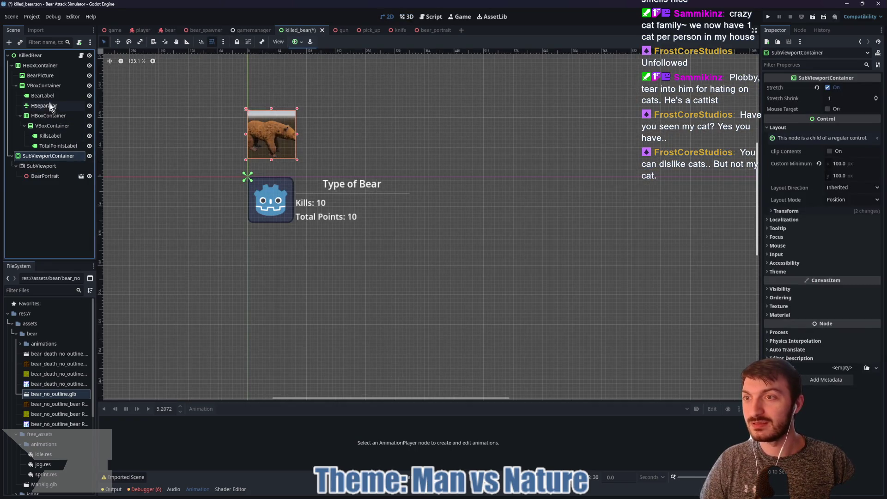
pyautogui.click(42, 75)
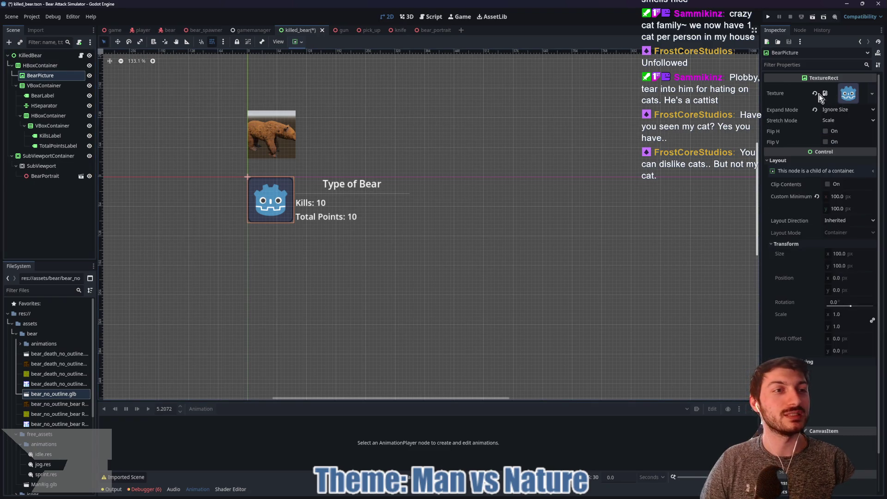
# Step: Give BearPicture a new ViewportTexture sourced from the SubViewport
pyautogui.click(816, 94)
pyautogui.click(842, 88)
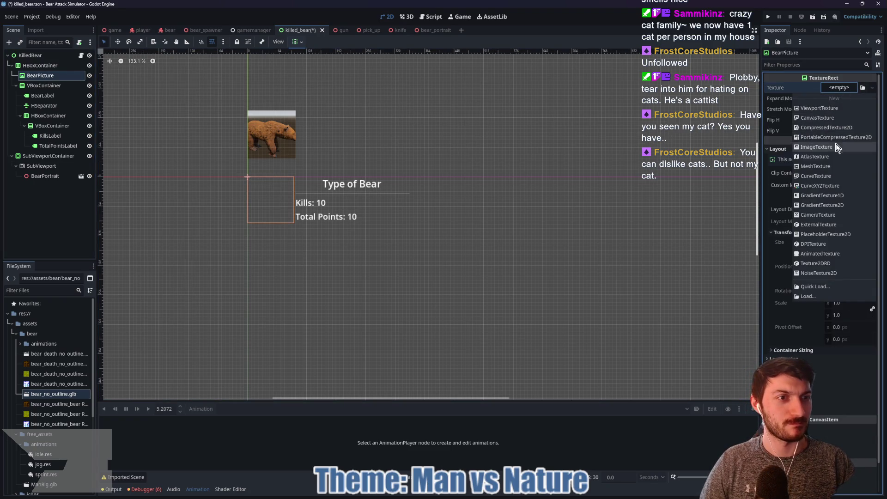
pyautogui.click(833, 107)
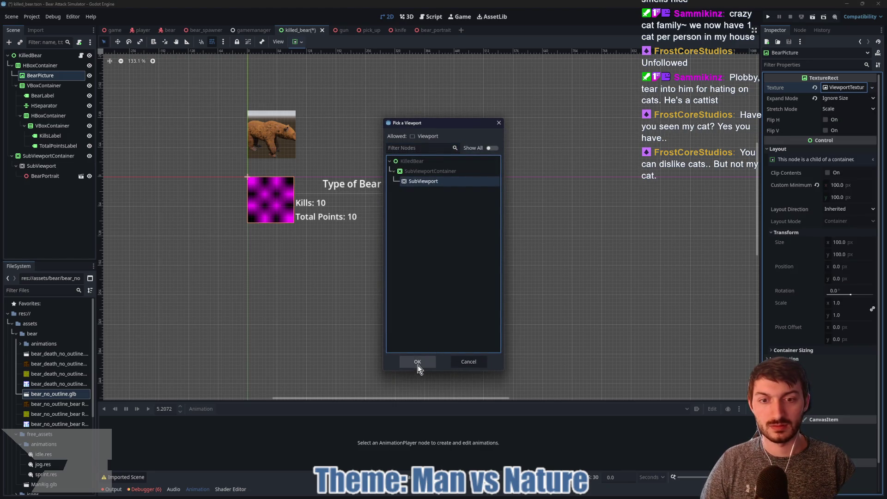
pyautogui.click(418, 365)
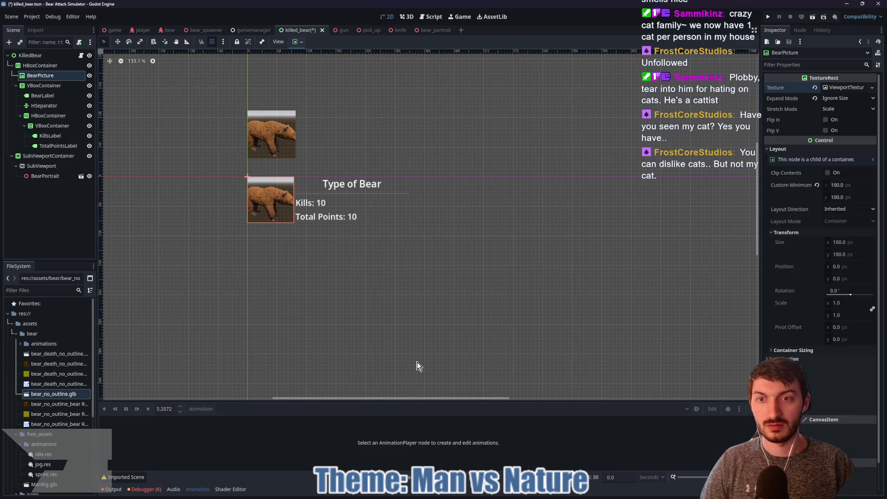
# Step: Turn on Transparent BG and Own World 3D for the SubViewport
pyautogui.click(34, 166)
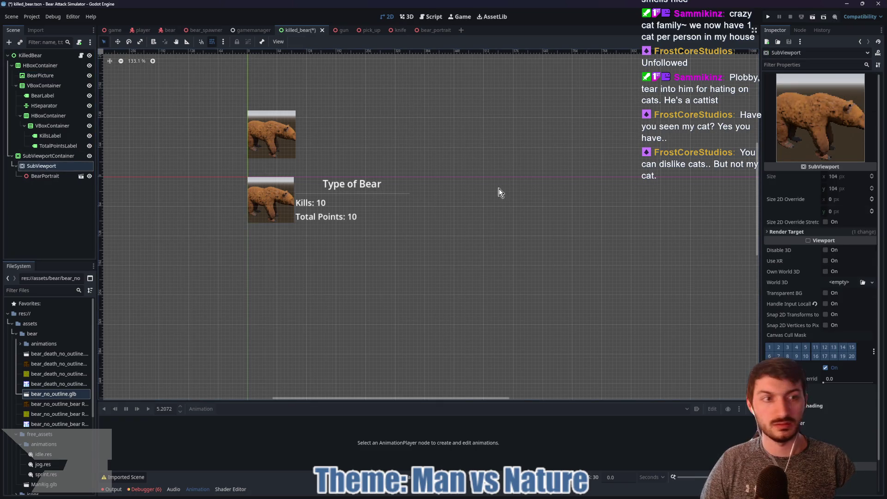
pyautogui.click(826, 271)
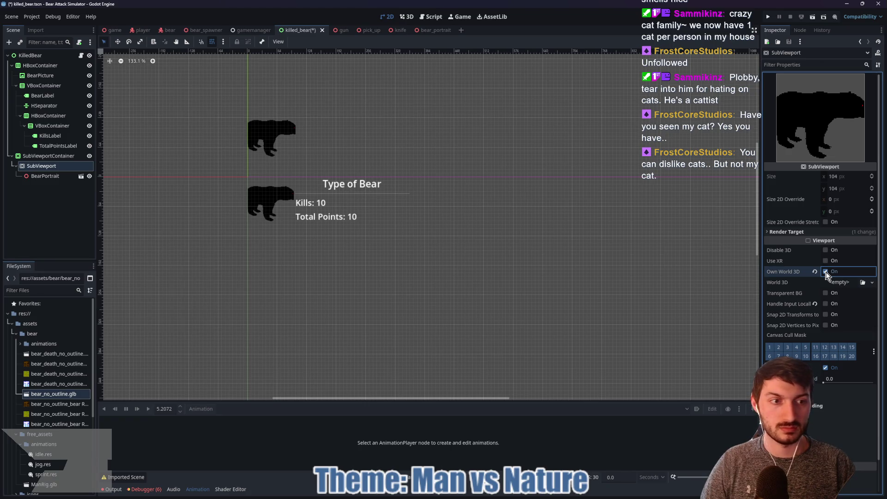
pyautogui.click(826, 272)
pyautogui.click(827, 293)
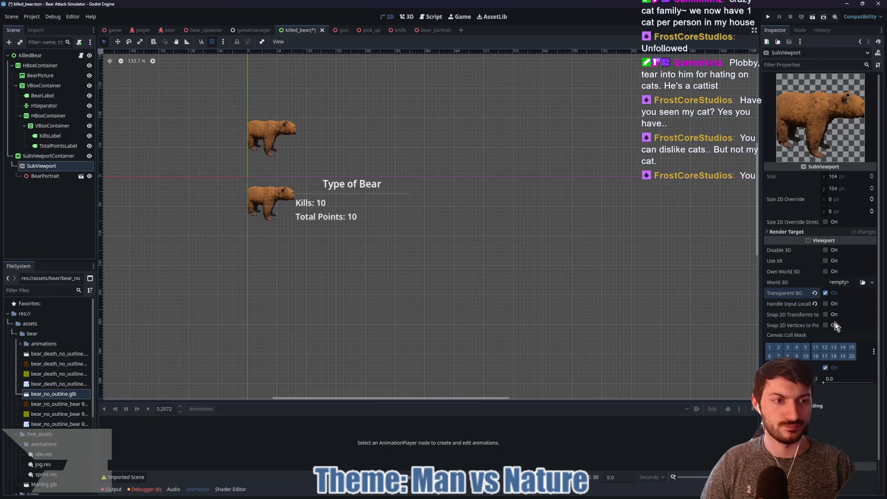
pyautogui.click(826, 271)
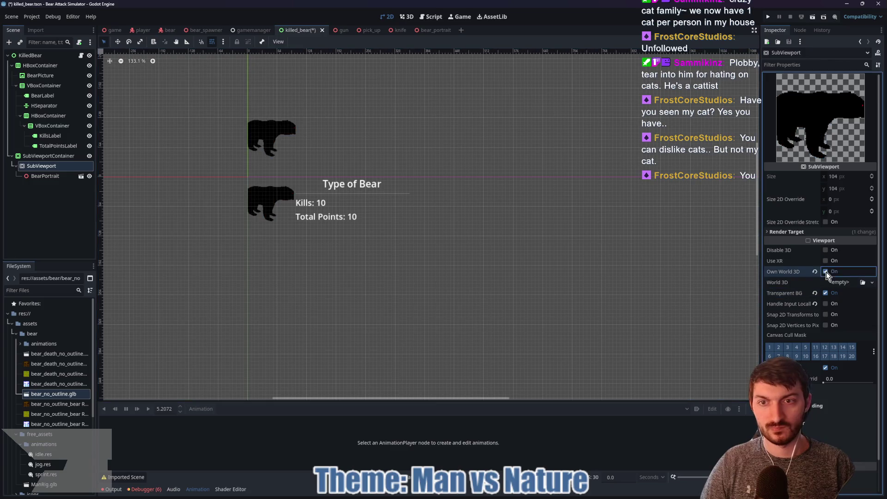
pyautogui.click(432, 31)
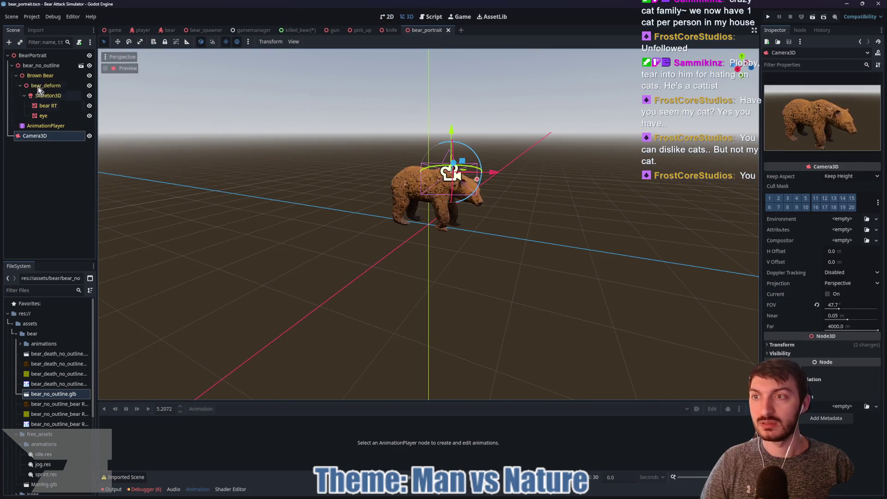
# Step: Add the preview sun to bear_portrait, save, and return to killed_bear's 2D view
pyautogui.click(248, 42)
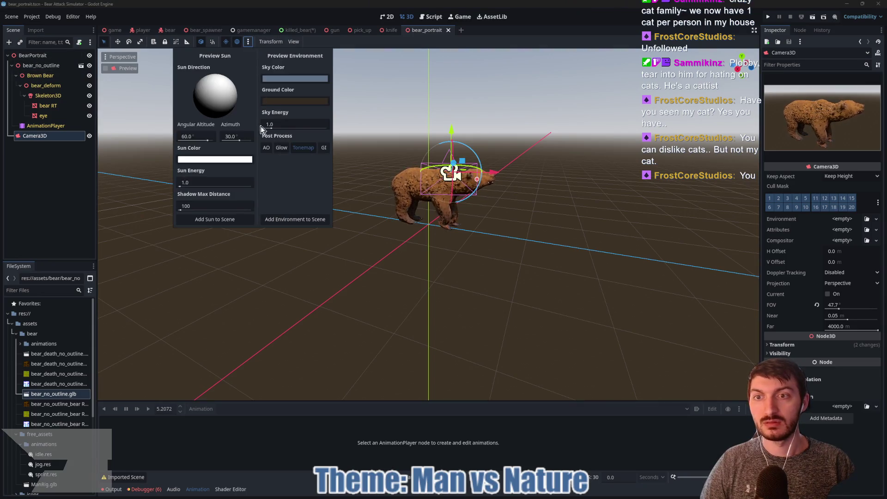
pyautogui.click(220, 218)
pyautogui.hotkey('ctrl', 's')
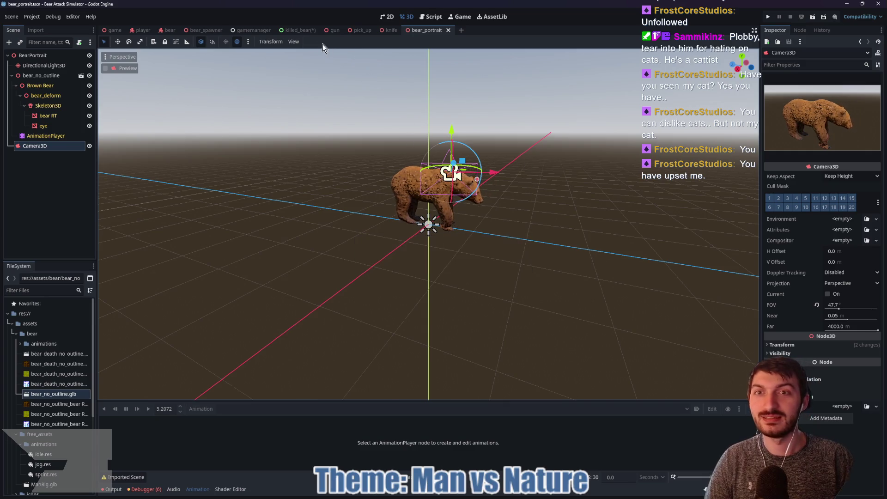
pyautogui.click(298, 30)
pyautogui.click(391, 20)
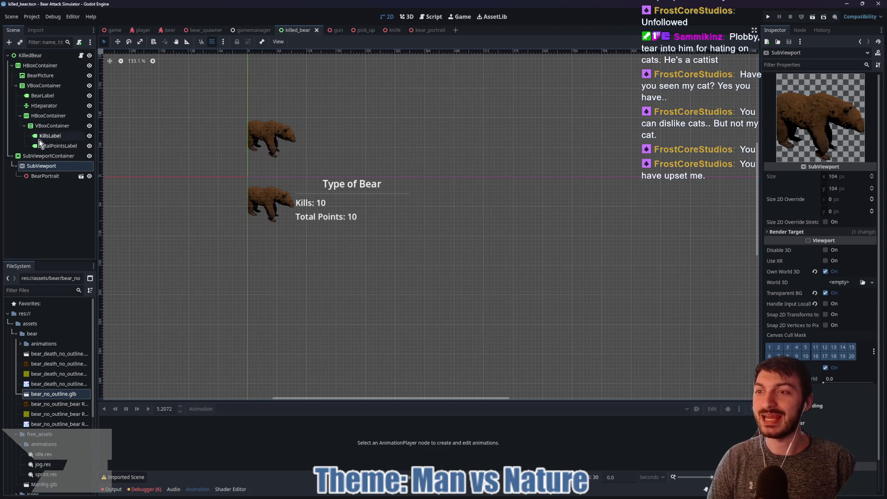
# Step: Slightly resize the bear portrait container and save the killed_bear scene
pyautogui.click(38, 156)
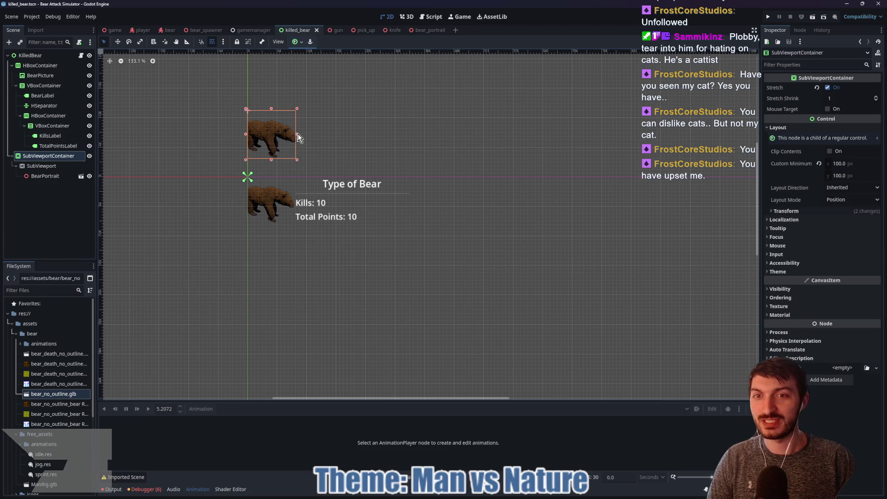
pyautogui.moveTo(297, 134)
pyautogui.mouseDown()
pyautogui.moveTo(308, 135)
pyautogui.moveTo(305, 155)
pyautogui.mouseUp()
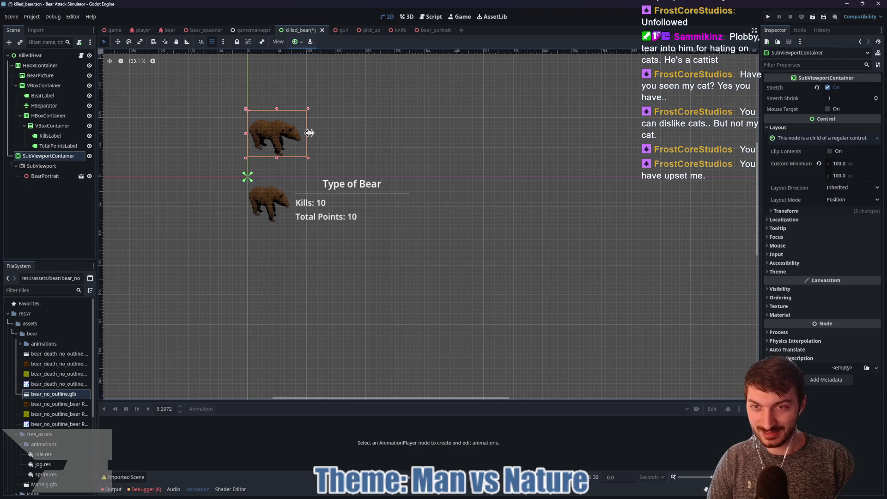
pyautogui.moveTo(309, 133); pyautogui.dragTo(306, 133)
pyautogui.hotkey('ctrl', 's')
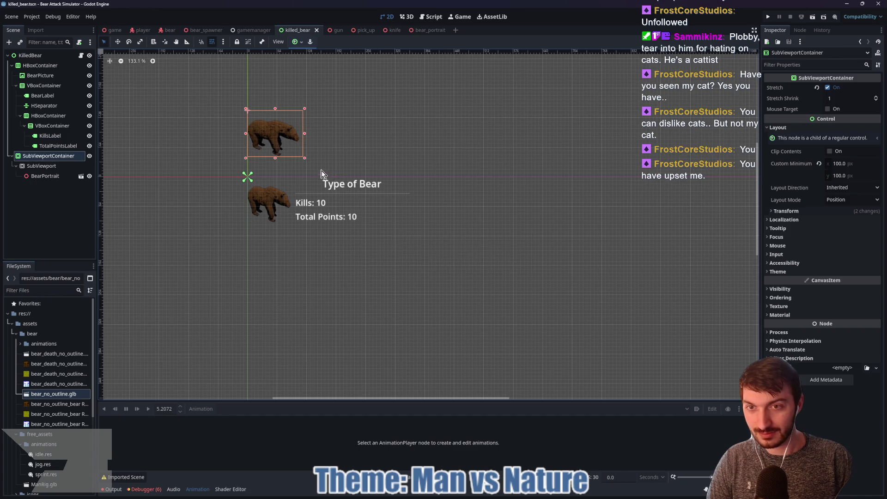
# Step: Shift the bear portrait box right and enlarge it on the bear card
pyautogui.click(46, 176)
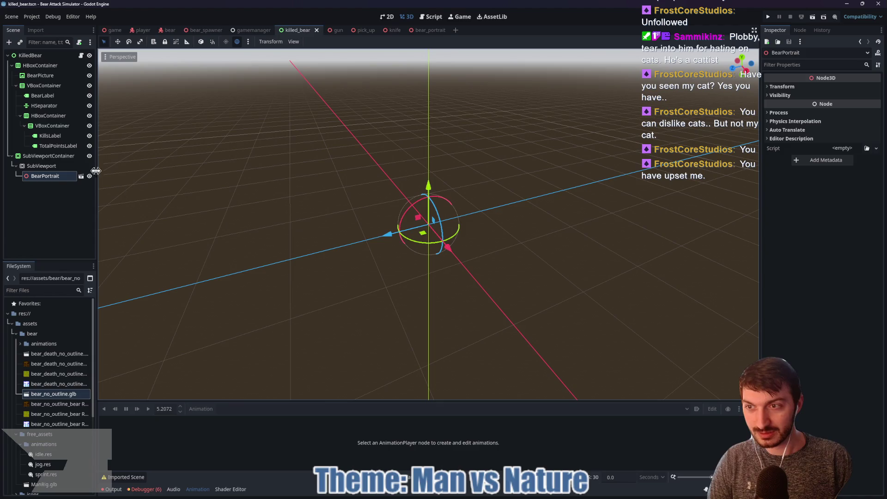
pyautogui.click(48, 155)
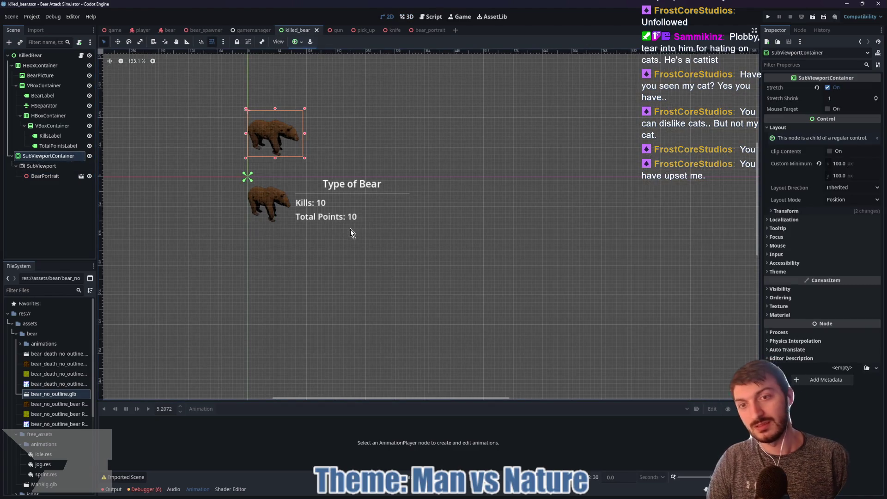
pyautogui.scroll(6, 287, 244)
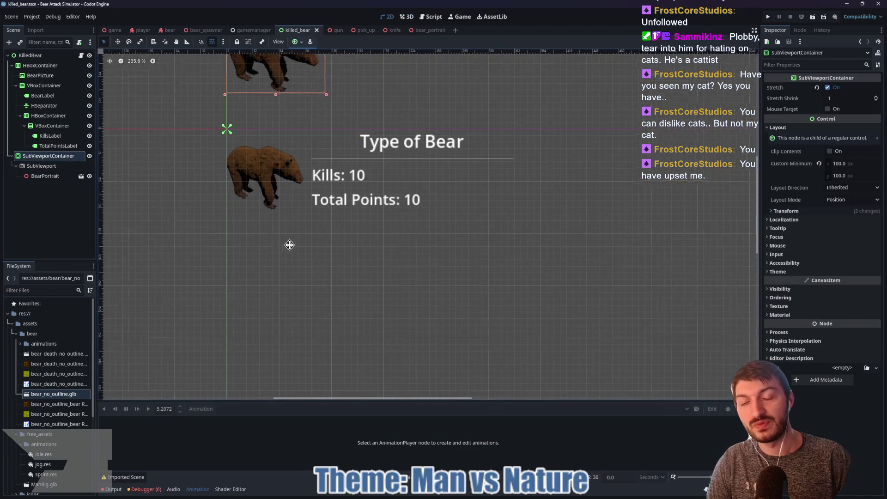
pyautogui.moveTo(287, 243); pyautogui.dragTo(348, 285)
pyautogui.press('w')
pyautogui.moveTo(313, 98); pyautogui.dragTo(318, 98)
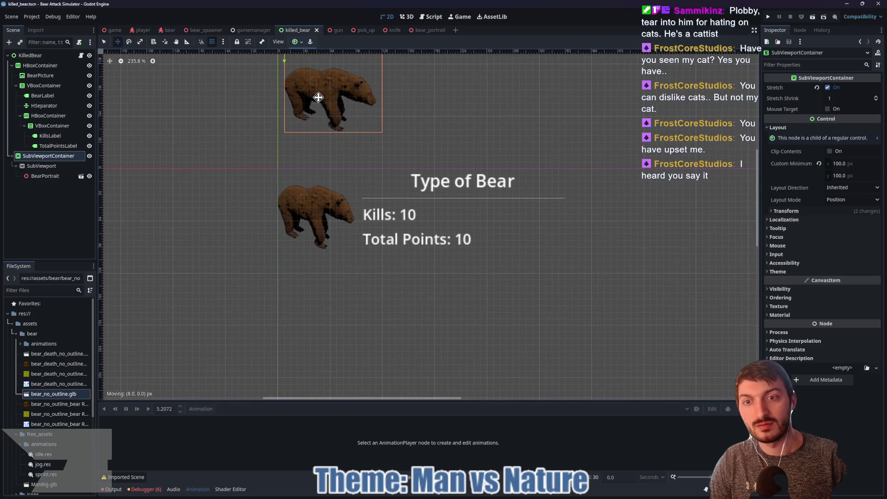
pyautogui.press('q')
pyautogui.moveTo(384, 92); pyautogui.dragTo(405, 92)
pyautogui.moveTo(402, 133)
pyautogui.mouseDown()
pyautogui.moveTo(398, 124)
pyautogui.moveTo(460, 140)
pyautogui.moveTo(370, 109)
pyautogui.moveTo(393, 118)
pyautogui.mouseUp()
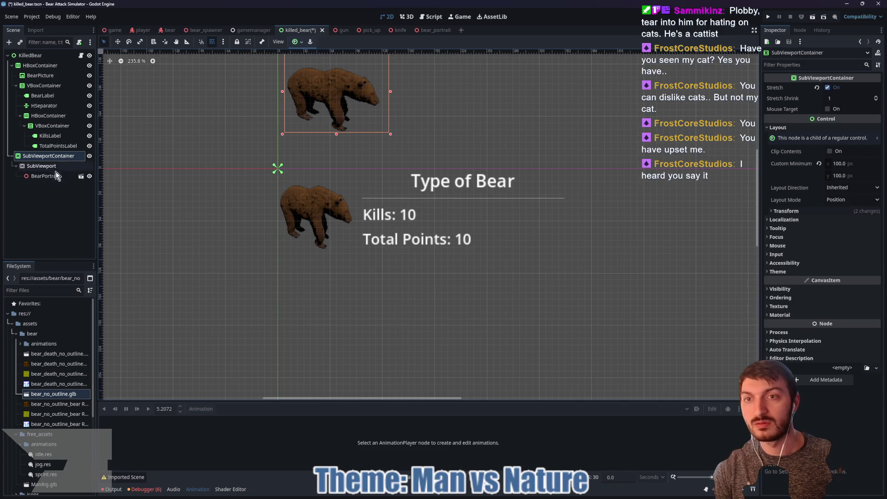
# Step: Reset the bear_portrait camera's FOV to 75 and save
pyautogui.click(426, 31)
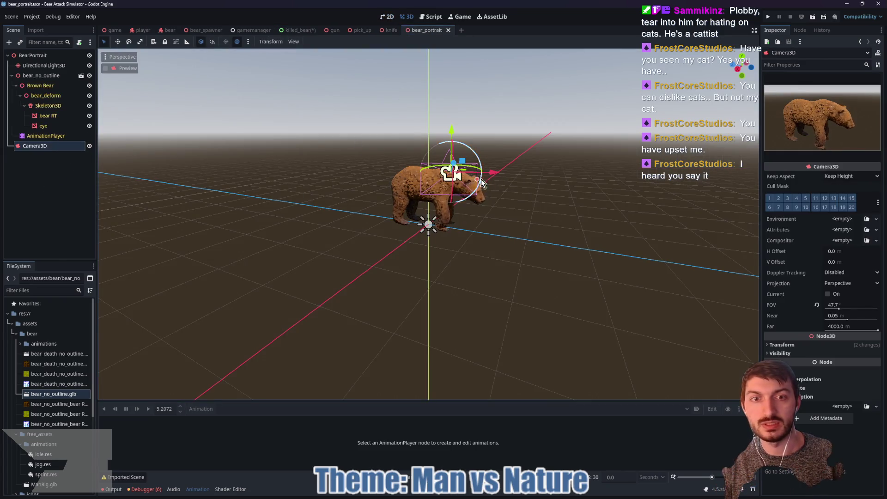
pyautogui.click(817, 305)
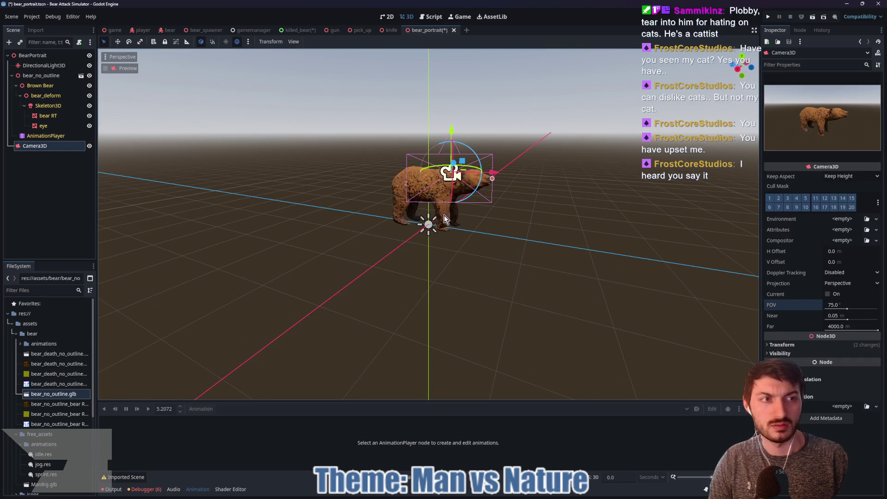
pyautogui.hotkey('ctrl', 's')
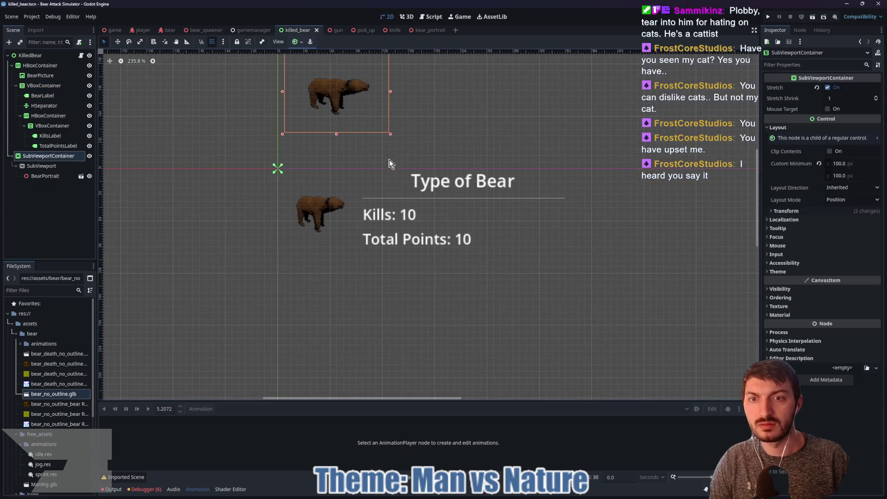
# Step: Shrink the portrait box, nudge it left and down, and save killed_bear
pyautogui.moveTo(390, 134)
pyautogui.mouseDown()
pyautogui.moveTo(369, 117)
pyautogui.moveTo(376, 122)
pyautogui.mouseUp()
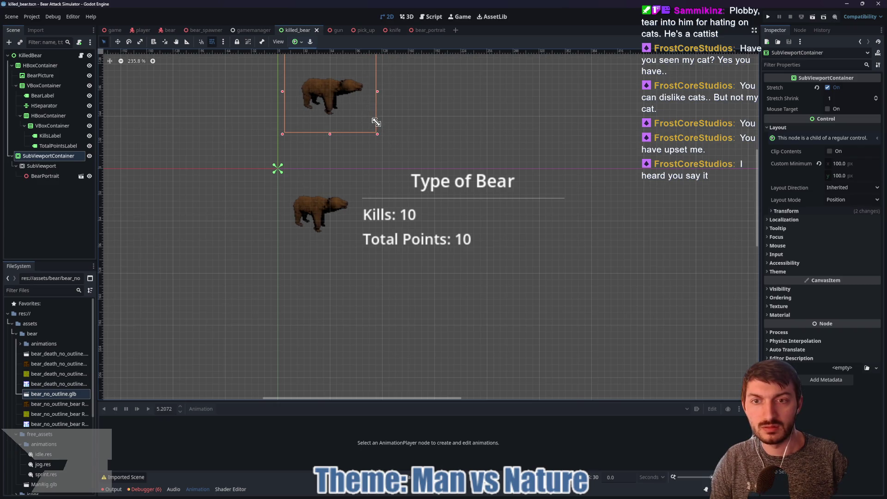
pyautogui.moveTo(329, 85); pyautogui.dragTo(323, 105)
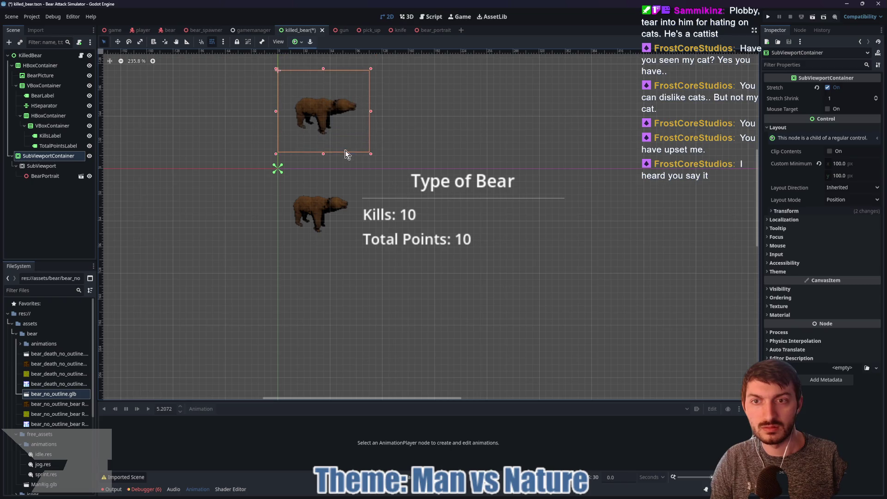
pyautogui.hotkey('ctrl', 's')
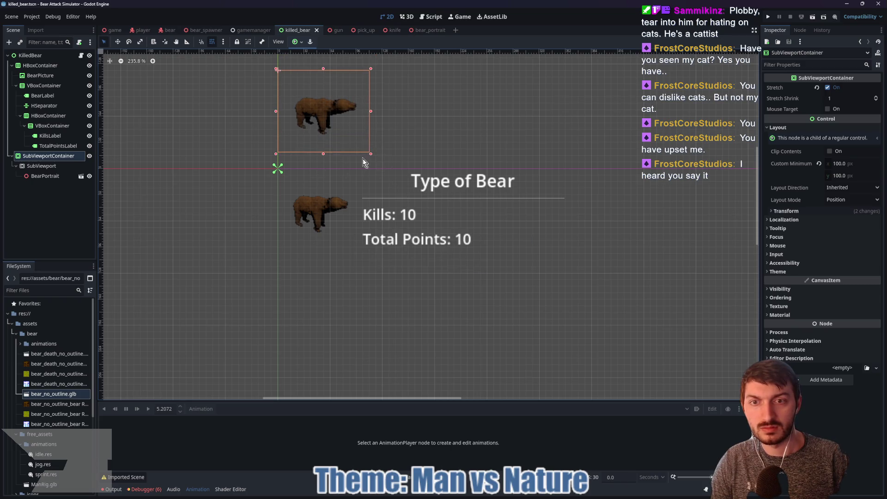
pyautogui.click(39, 177)
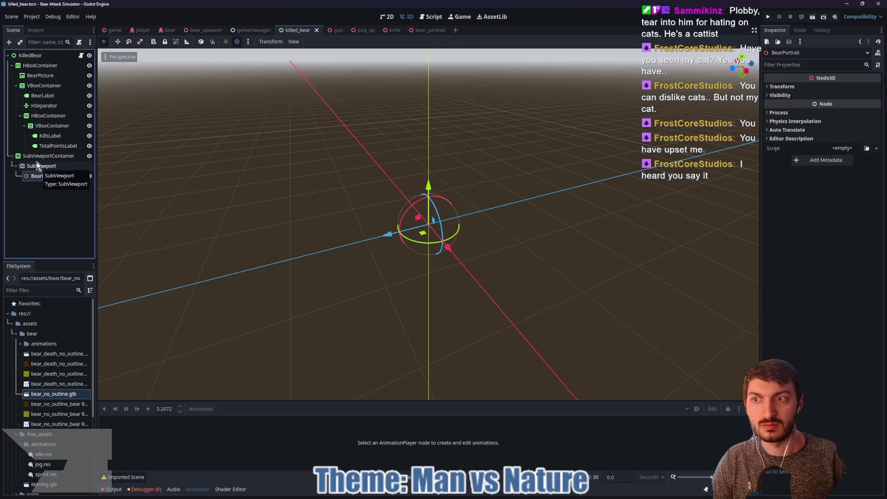
pyautogui.click(35, 158)
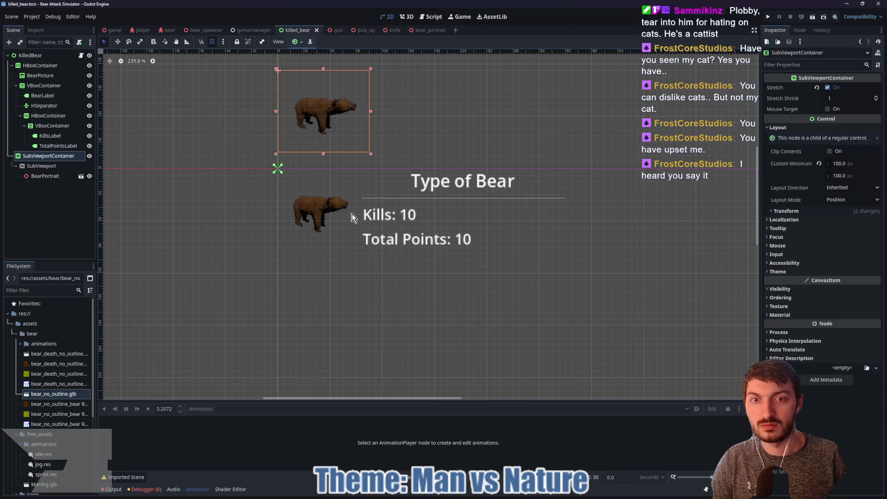
pyautogui.click(115, 30)
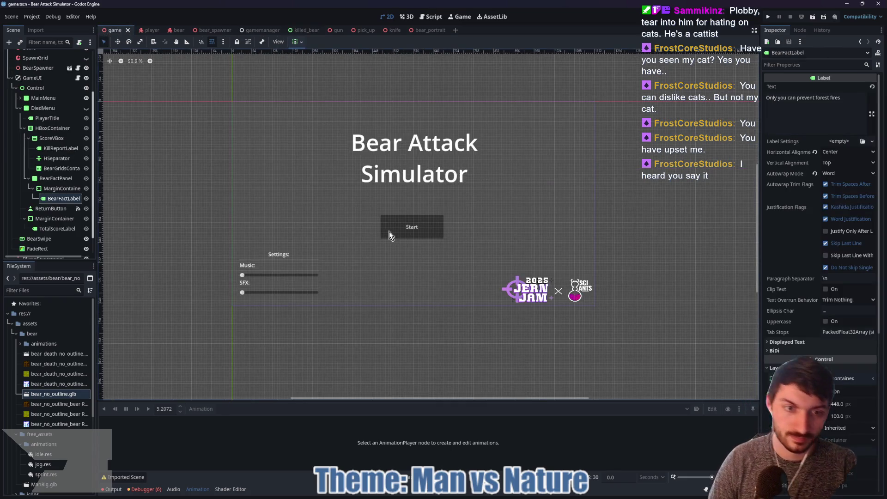
# Step: Run the game, start a round, punch the nearby bear and pick up the gun
pyautogui.press('F6')
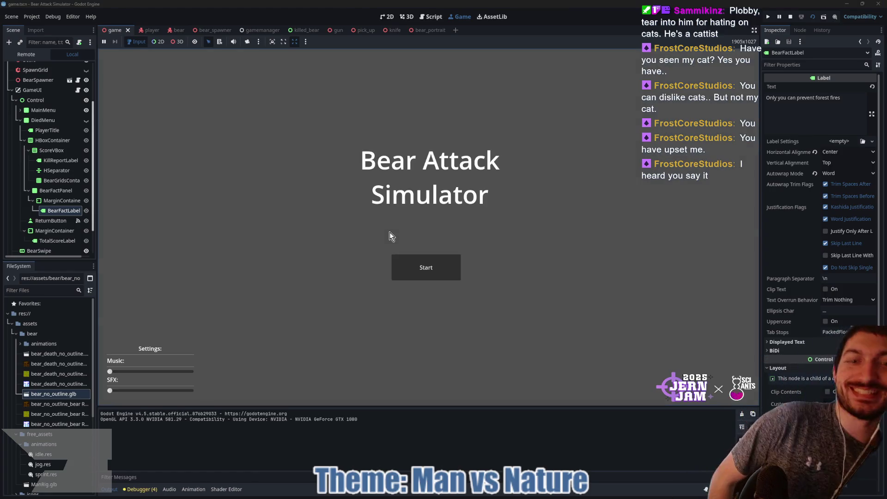
pyautogui.click(421, 263)
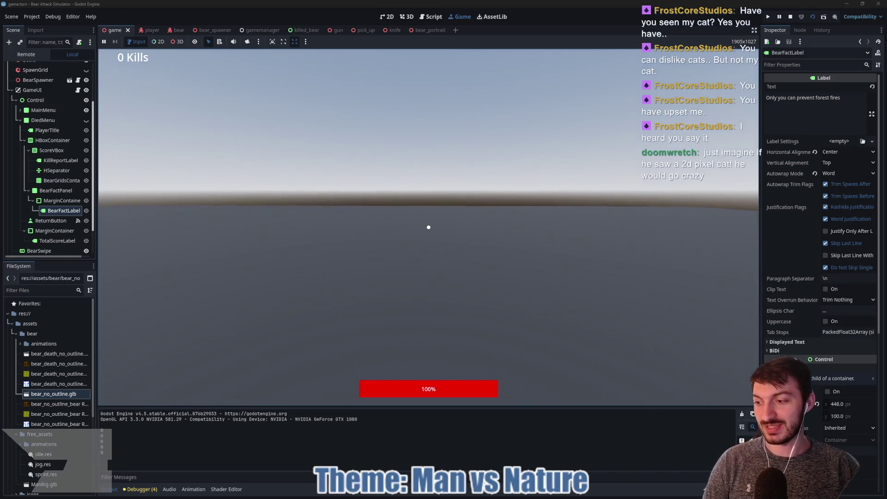
pyautogui.click(429, 227)
pyautogui.press('w')
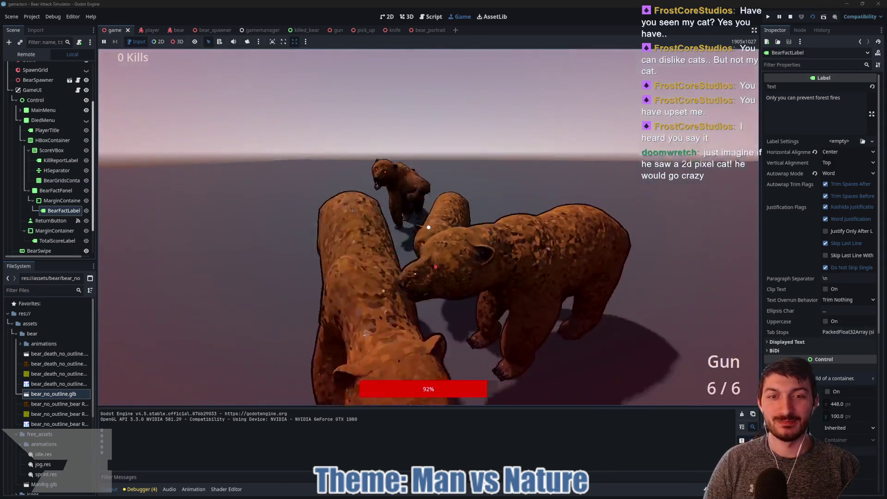
# Step: Shoot and punch the charging bears until six kills are scored
pyautogui.click(429, 227)
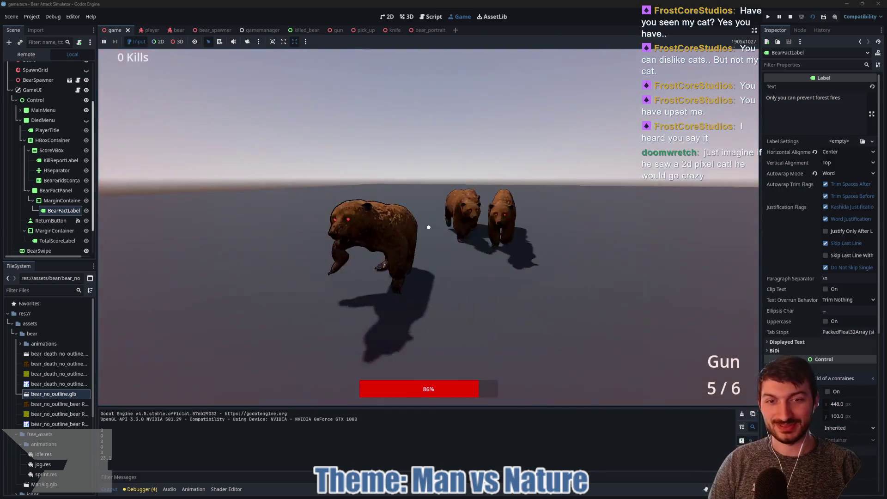
pyautogui.click(429, 226)
pyautogui.click(428, 227)
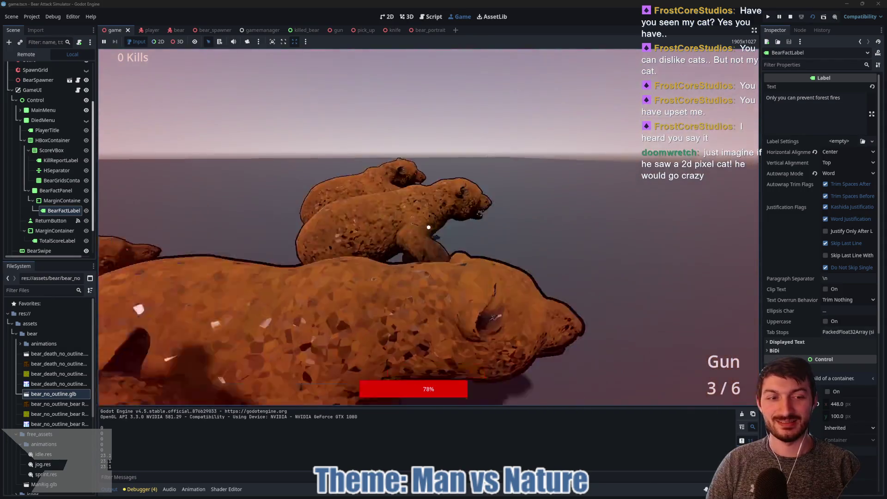
pyautogui.click(428, 227)
pyautogui.click(429, 226)
pyautogui.click(429, 227)
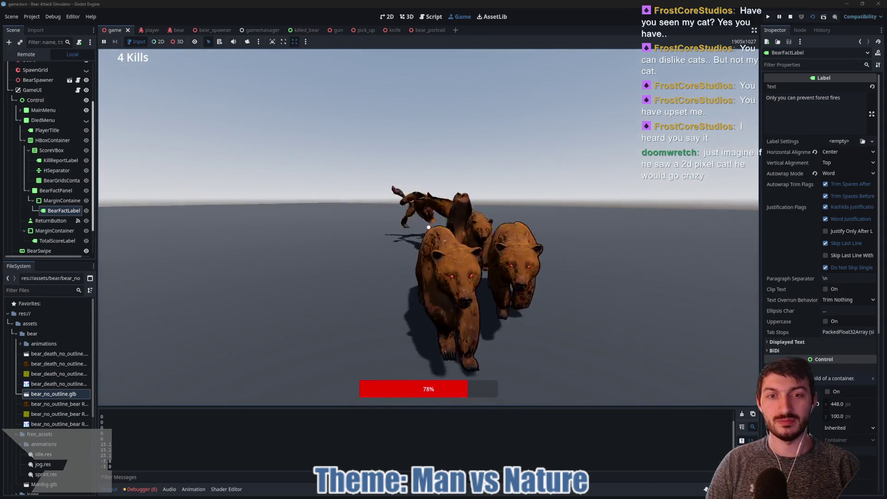
pyautogui.click(428, 227)
pyautogui.click(428, 226)
pyautogui.click(428, 226)
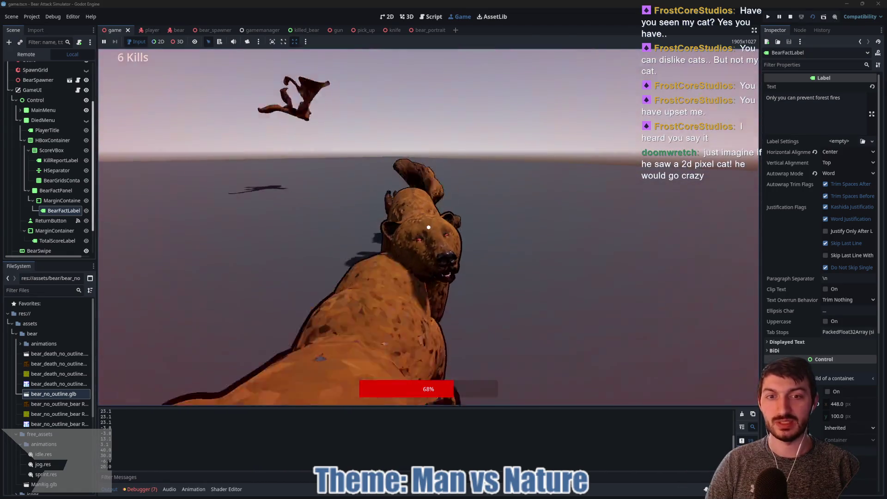
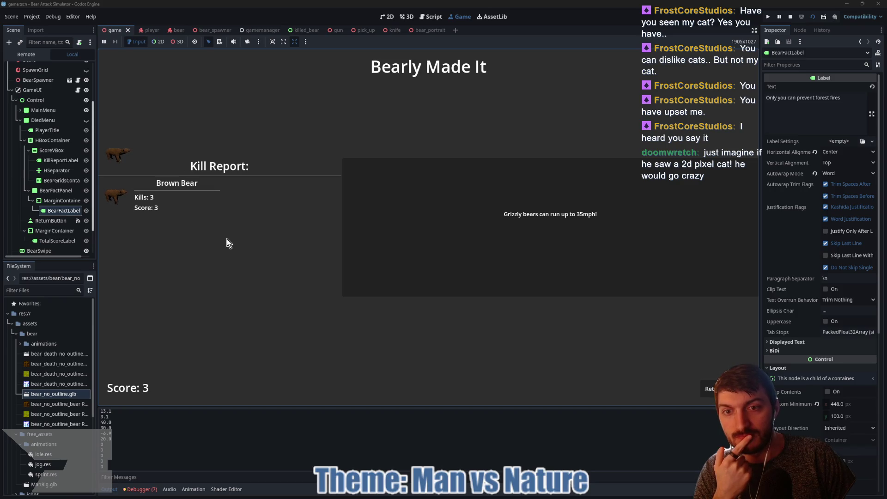
# Step: Stop the running playtest and return to the 2D editor
pyautogui.click(791, 16)
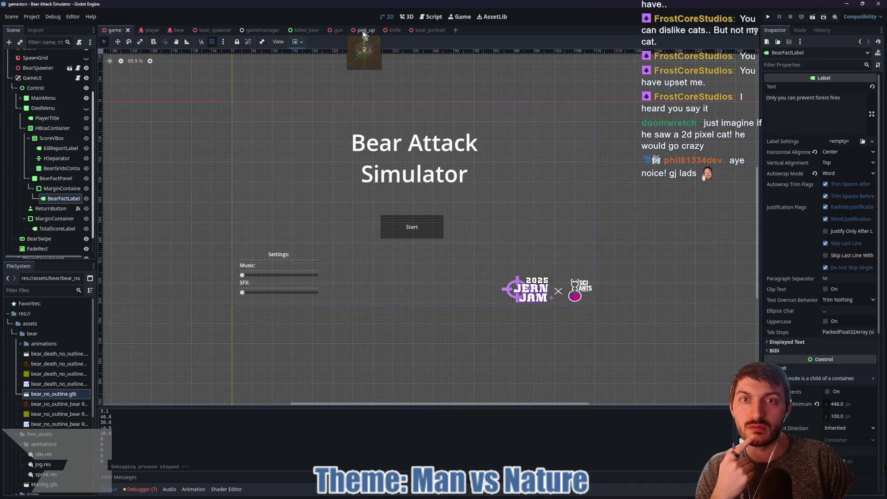
# Step: In killed_bear, delete BearPicture and move SubViewportContainer first into HBoxContainer, then save
pyautogui.click(420, 30)
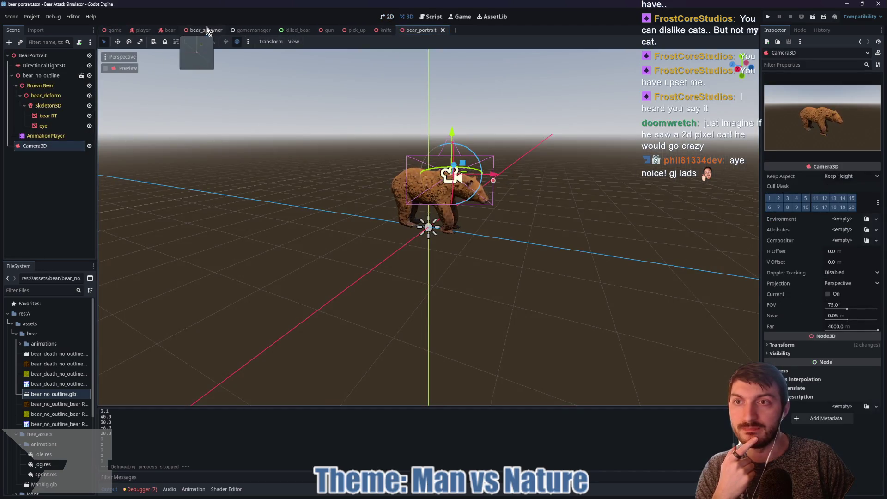
pyautogui.click(203, 30)
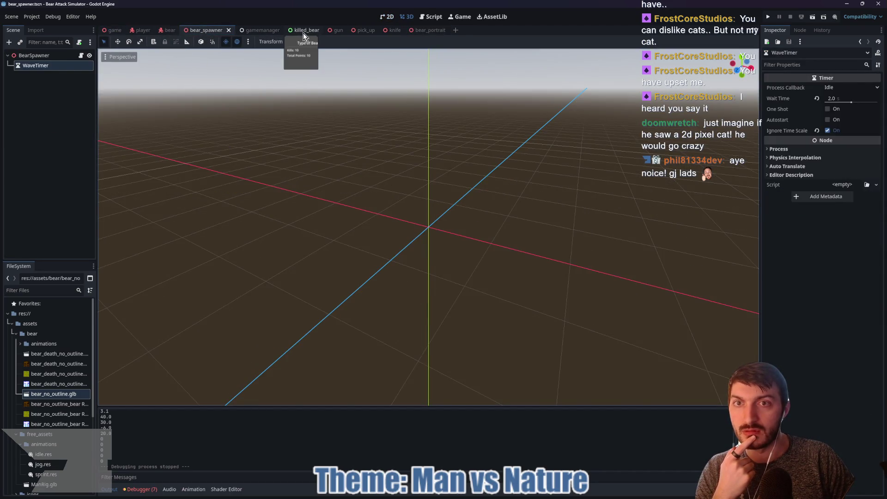
pyautogui.click(301, 30)
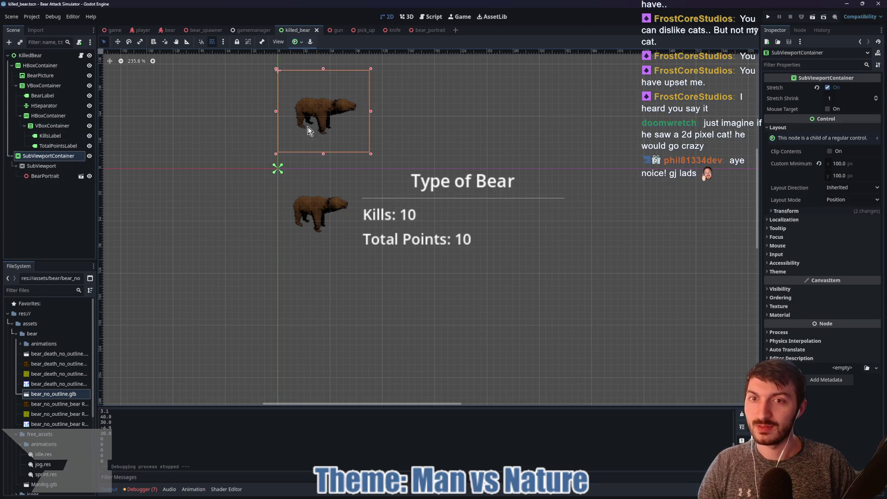
pyautogui.click(48, 76)
pyautogui.click(29, 157)
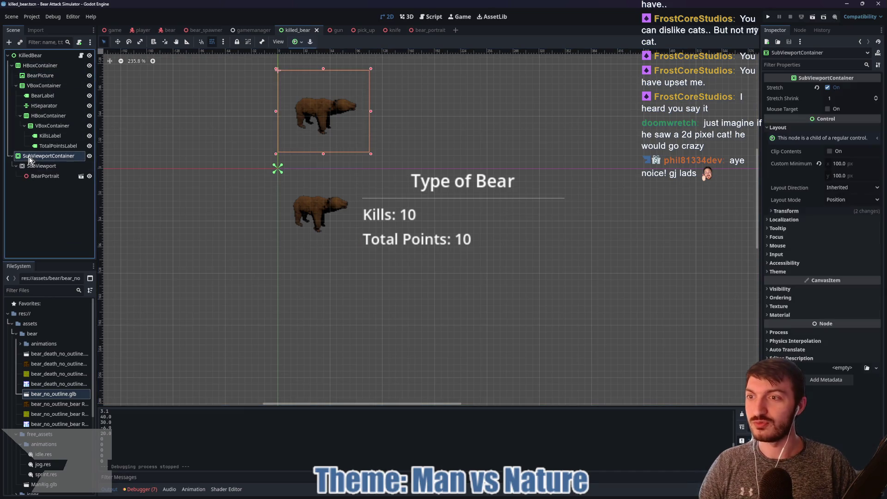
pyautogui.click(46, 75)
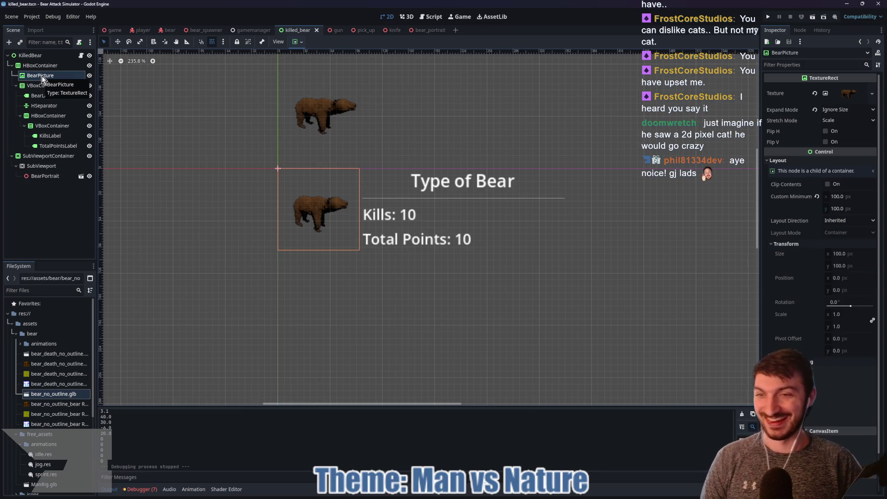
pyautogui.press('Delete')
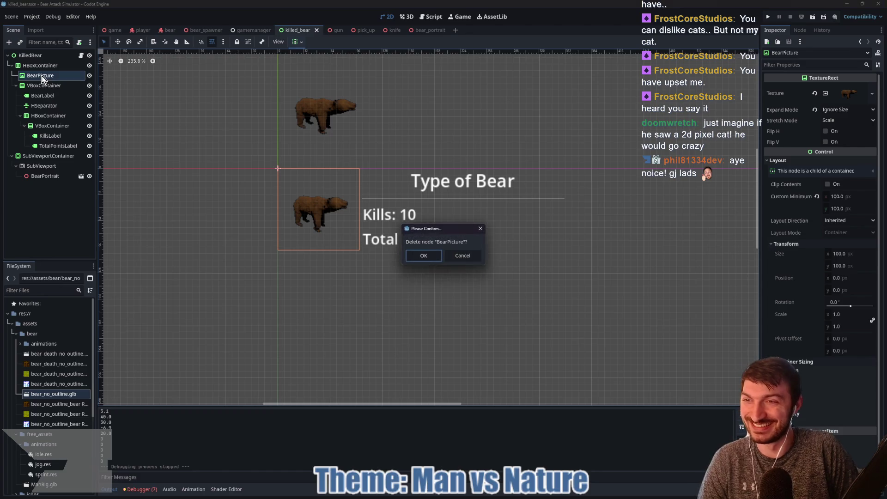
pyautogui.click(423, 257)
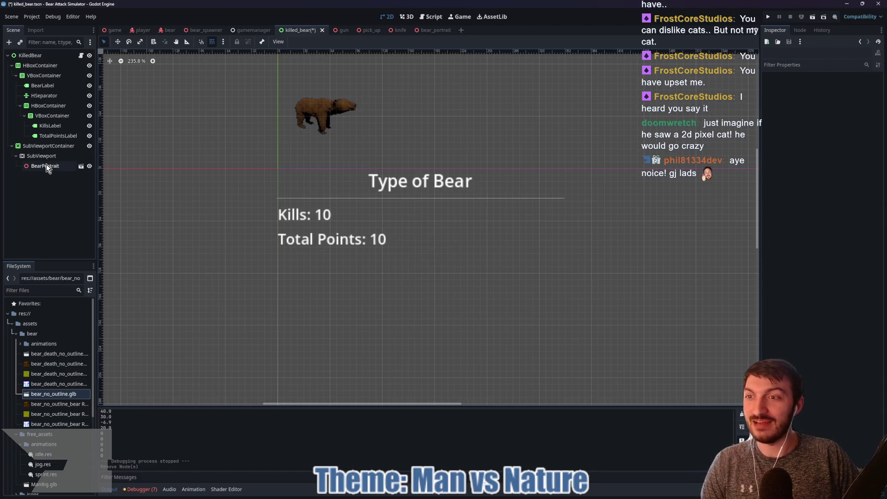
pyautogui.moveTo(36, 146); pyautogui.dragTo(66, 76)
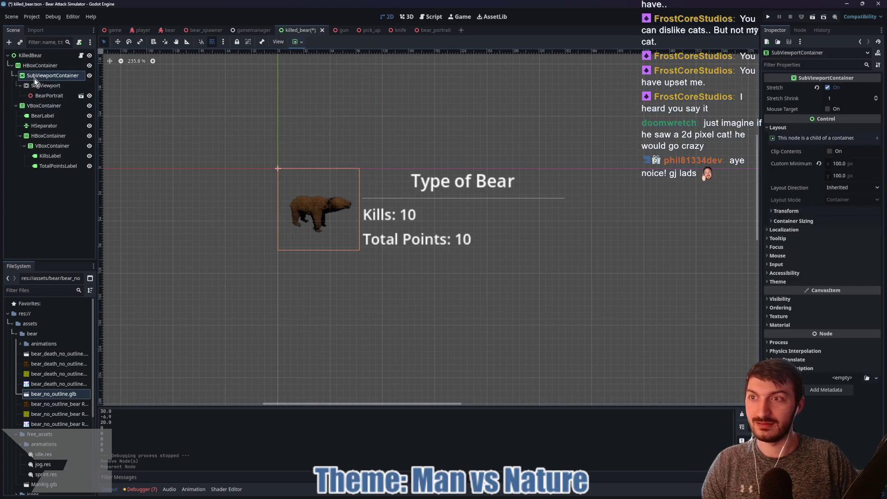
pyautogui.hotkey('ctrl', 's')
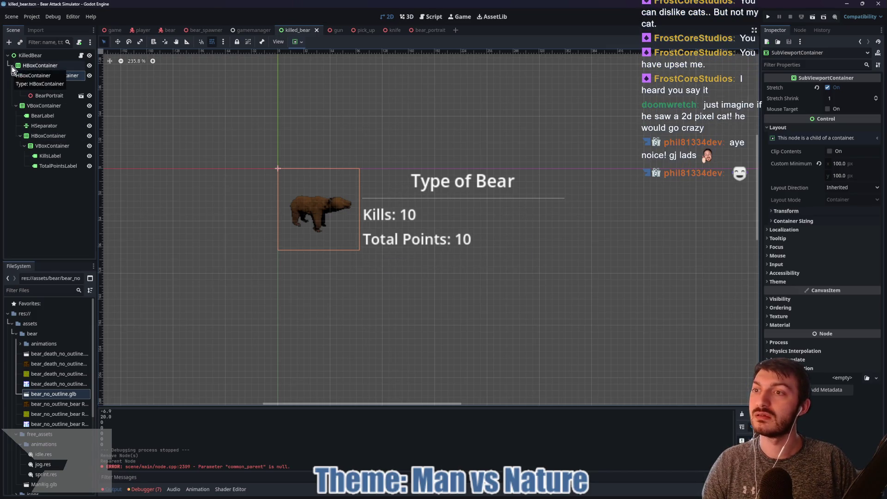
# Step: Check the KilledBear root's Bear Pictures property, leave it unassigned, and open the killed_bear script
pyautogui.click(78, 56)
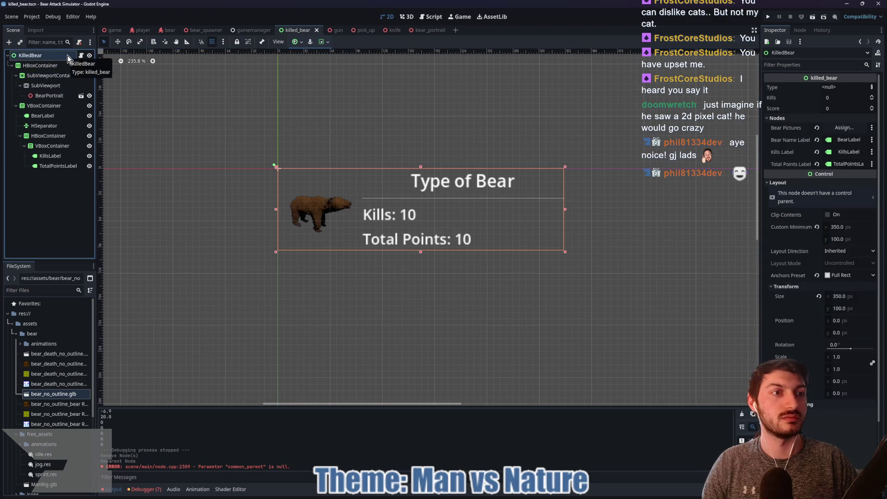
pyautogui.click(844, 128)
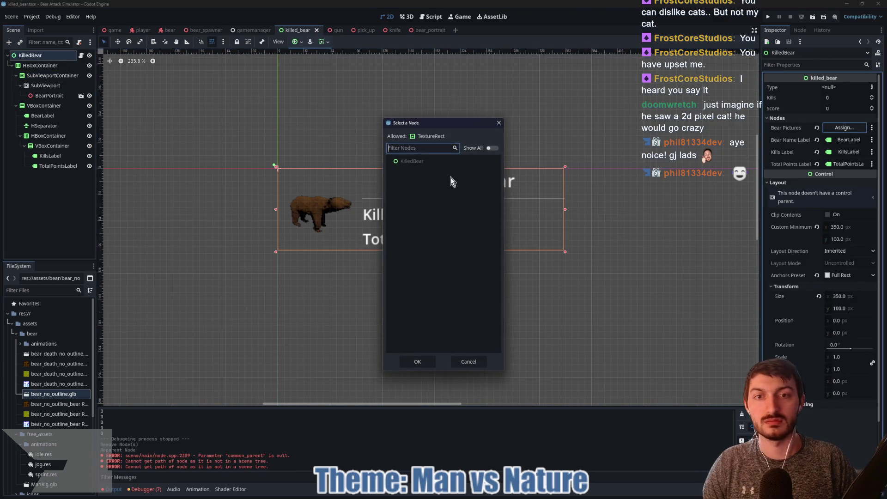
pyautogui.click(499, 123)
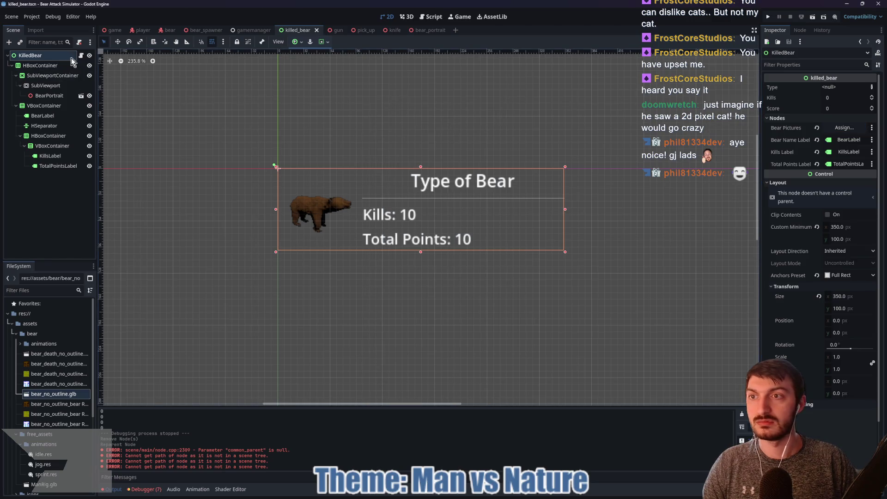
pyautogui.click(80, 56)
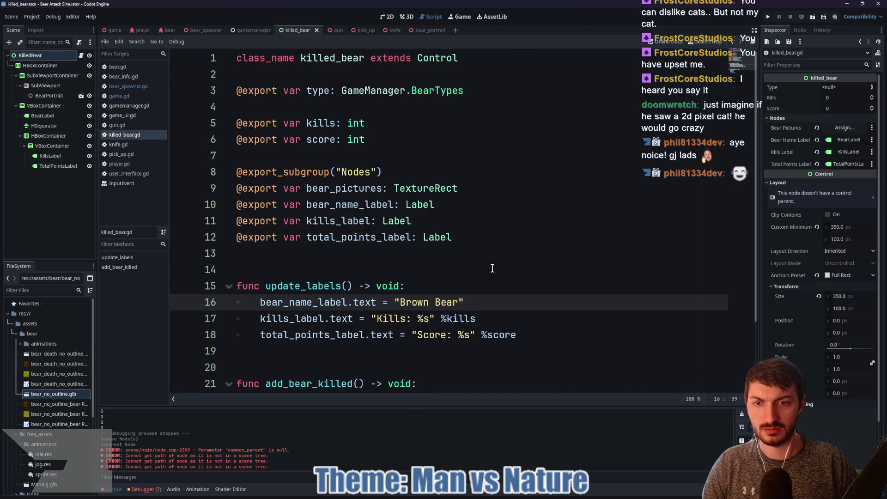
# Step: Delete the bear_pictures export line from killed_bear.gd, save, and inspect the player's UserInterface nodes
pyautogui.moveTo(472, 187); pyautogui.dragTo(225, 192)
pyautogui.press('BackSpace')
pyautogui.press('BackSpace')
pyautogui.hotkey('ctrl', 's')
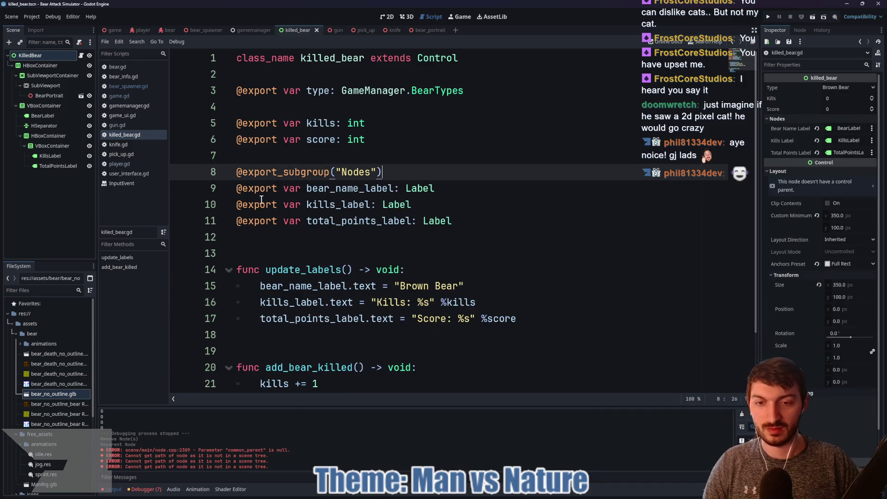
pyautogui.click(387, 16)
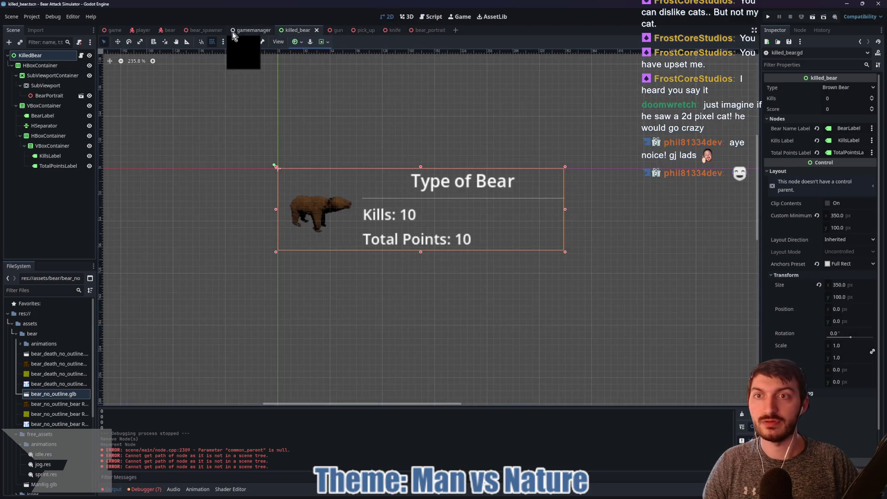
pyautogui.click(143, 31)
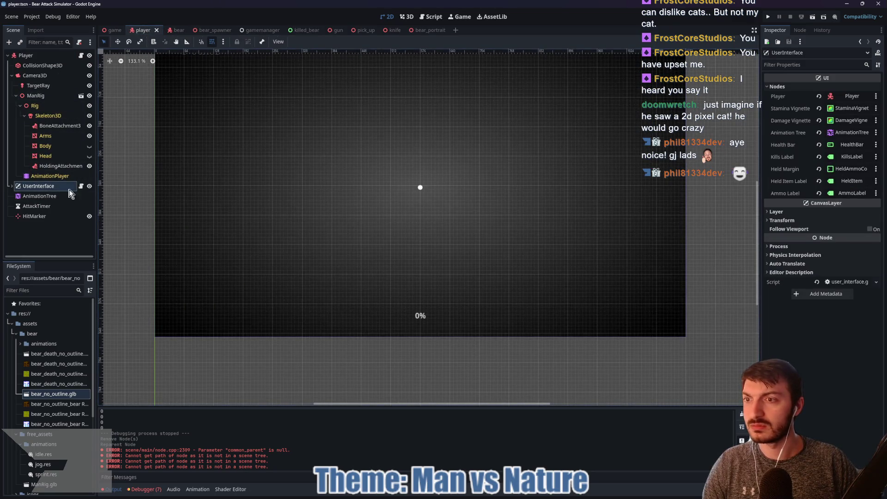
pyautogui.click(12, 186)
pyautogui.scroll(-3, 63, 209)
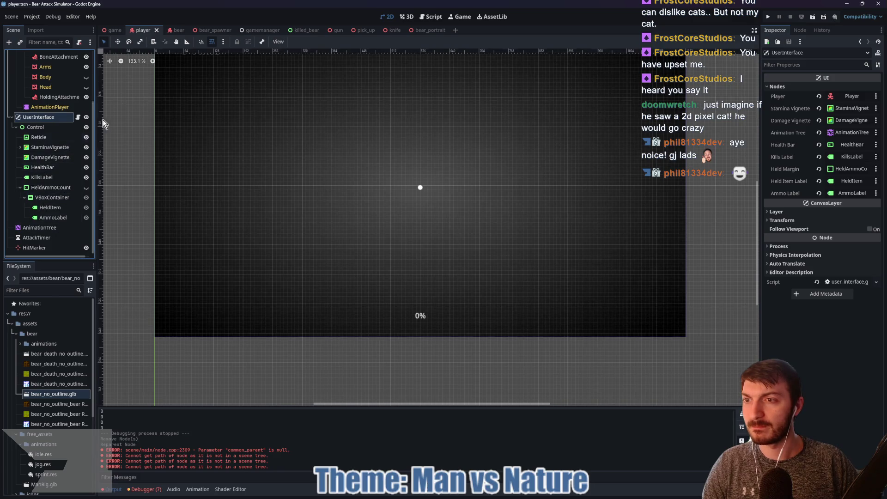
# Step: In the game scene, make DiedMenu visible and hide MainMenu
pyautogui.click(110, 30)
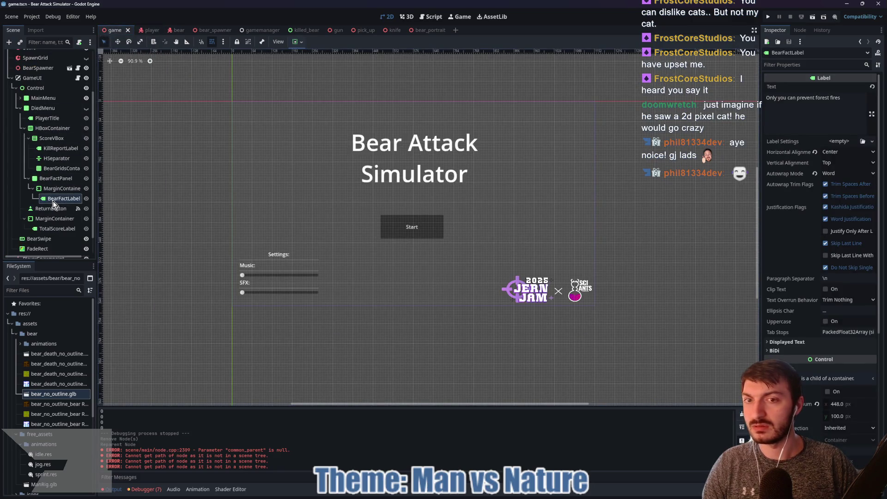
pyautogui.click(86, 108)
pyautogui.click(86, 98)
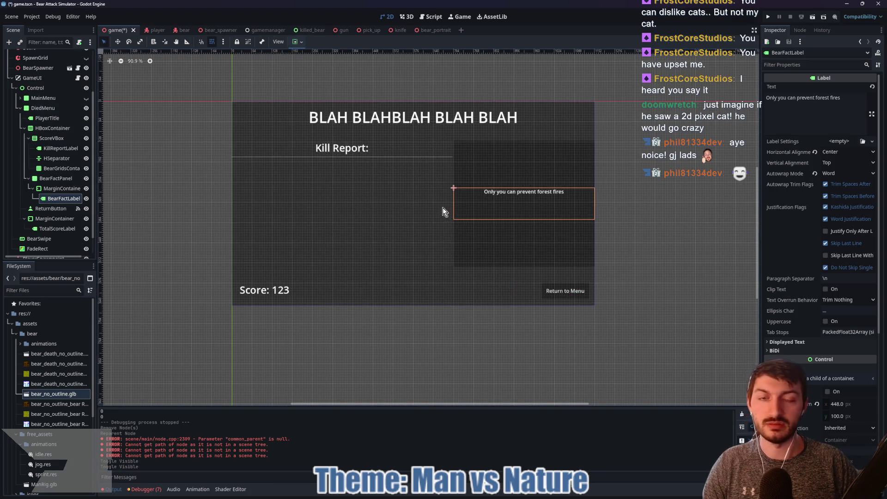
pyautogui.scroll(4, 454, 213)
pyautogui.scroll(-3, 455, 214)
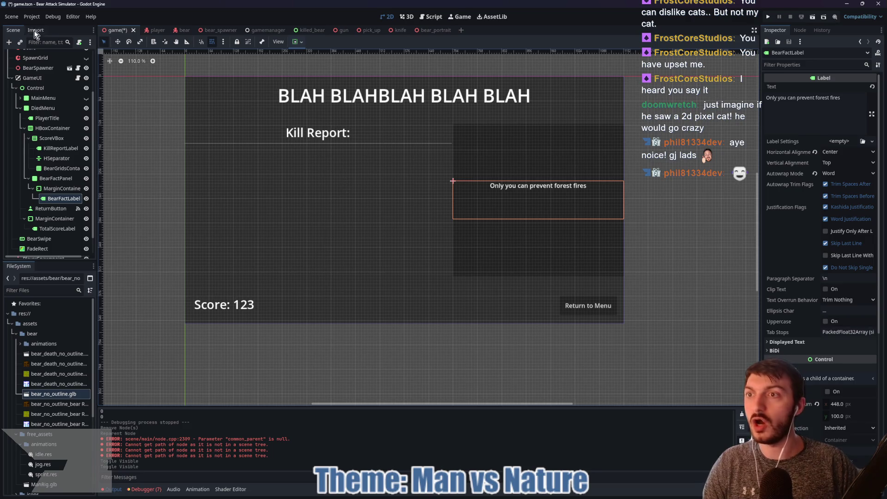
pyautogui.click(28, 17)
# Step: Set Display > Window Stretch Mode to canvas_items in Project Settings and save the scene
pyautogui.click(55, 28)
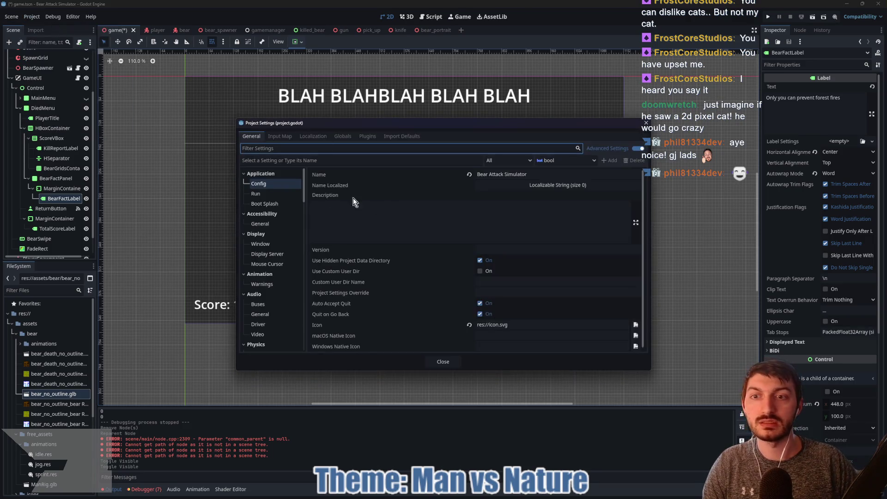
pyautogui.click(274, 244)
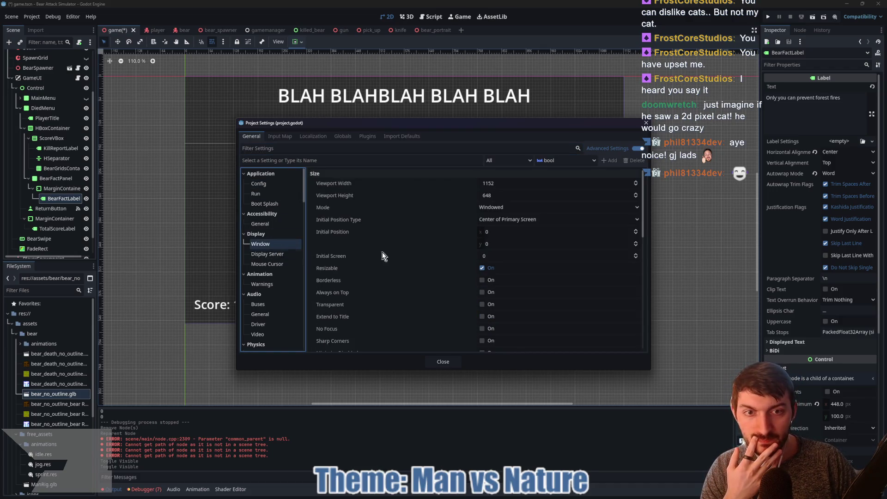
pyautogui.scroll(-8, 424, 248)
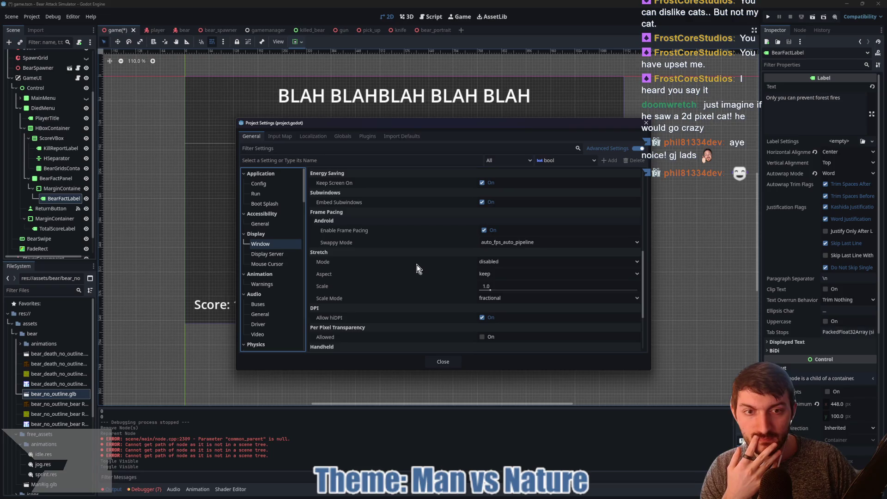
pyautogui.moveTo(354, 242)
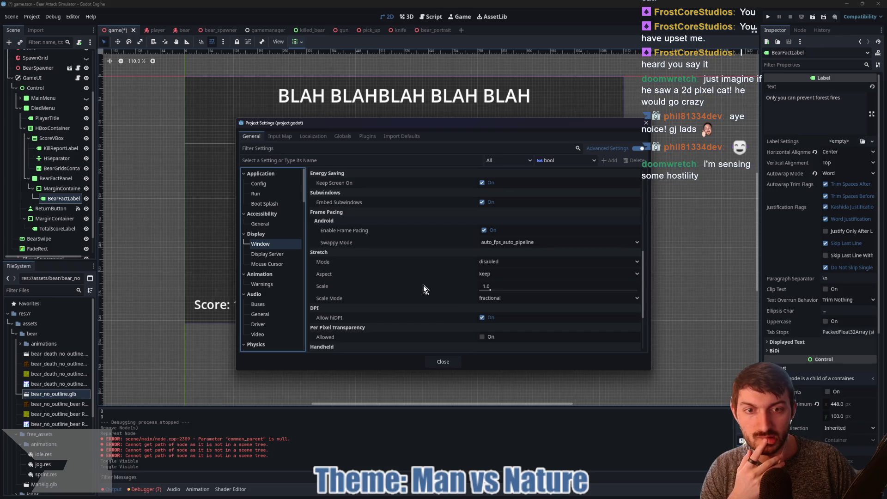
pyautogui.click(516, 263)
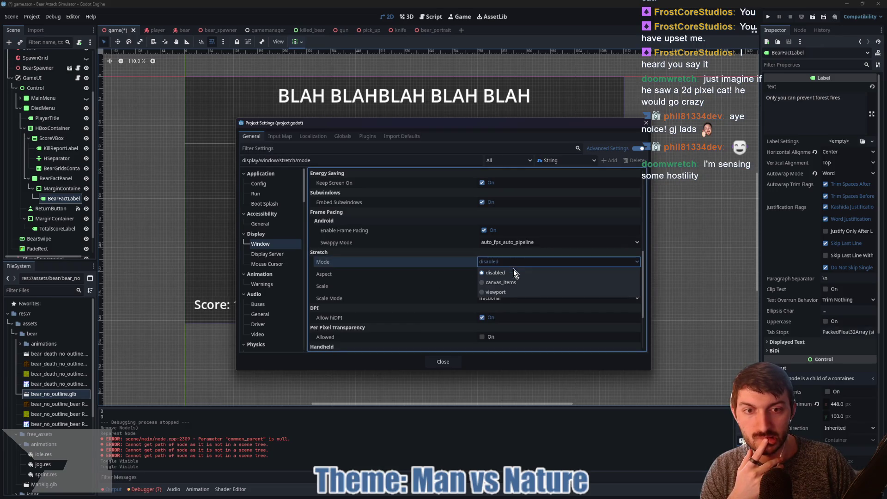
pyautogui.click(504, 283)
pyautogui.click(444, 362)
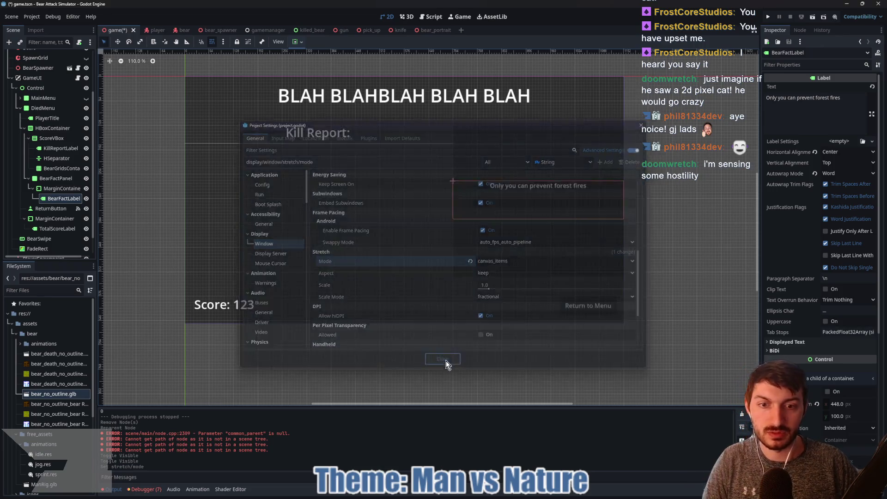
pyautogui.hotkey('ctrl', 's')
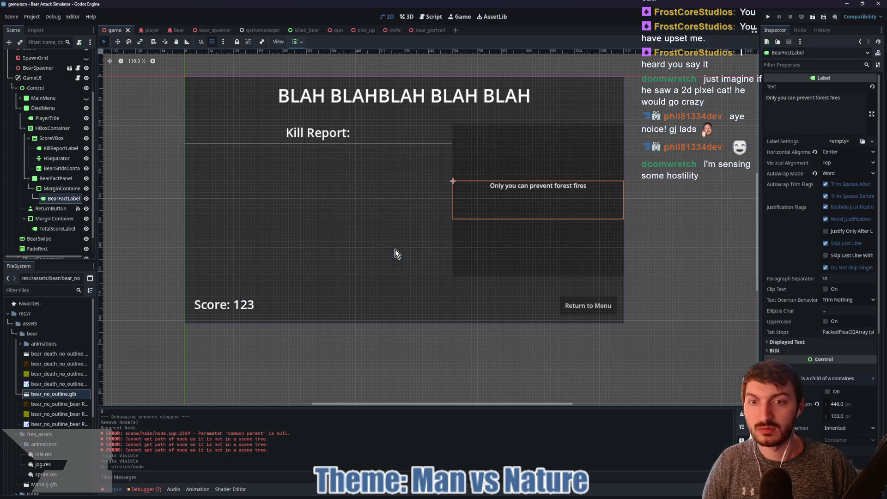
# Step: Launch the game, start a round, pick up the gun and shoot the charging bears
pyautogui.press('F5')
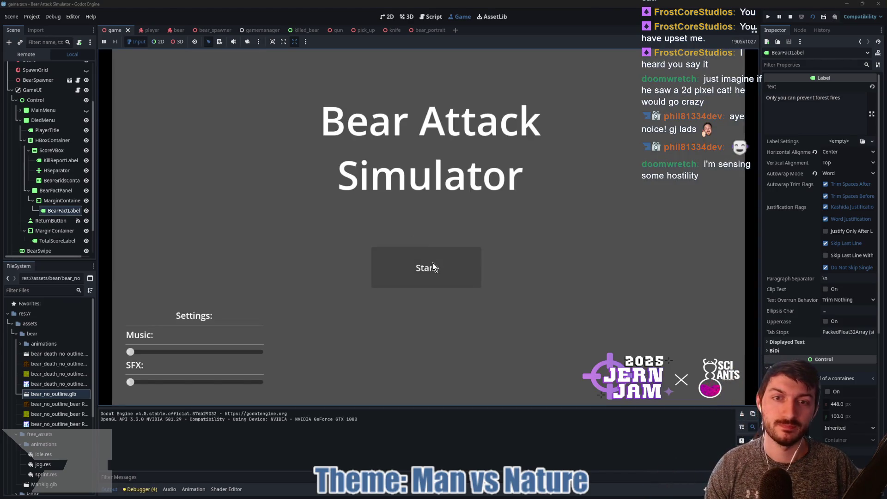
pyautogui.click(426, 268)
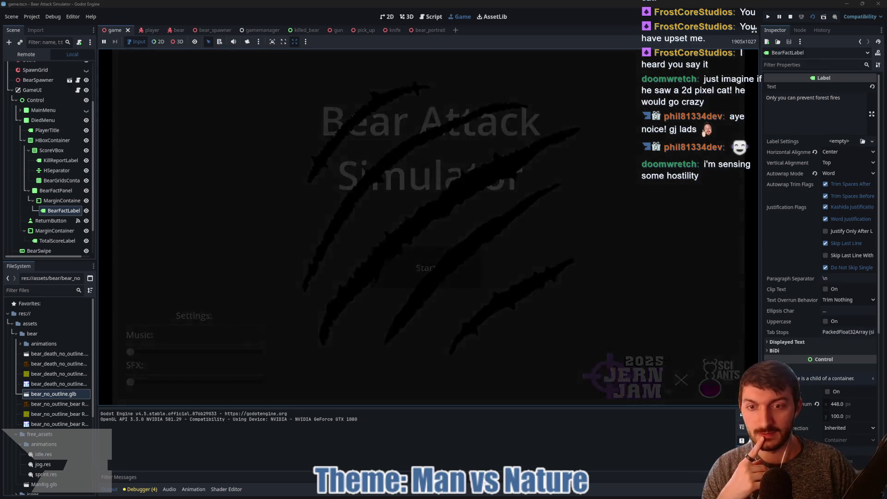
pyautogui.press('w')
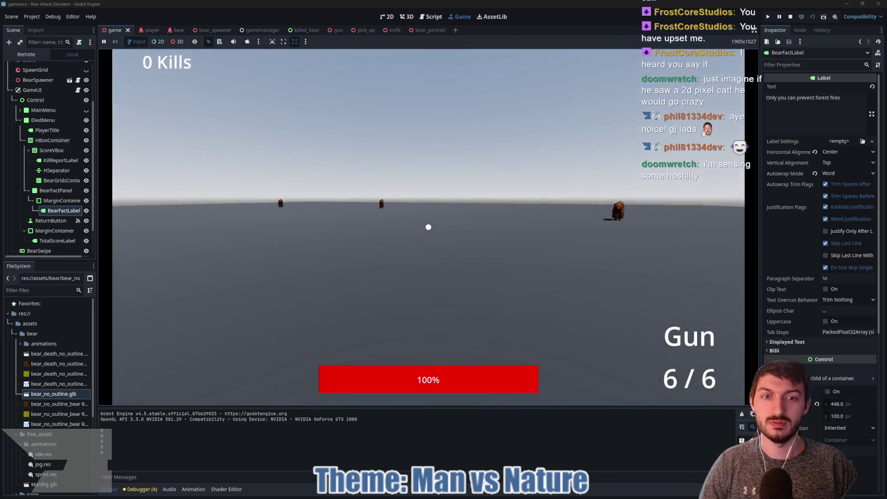
pyautogui.click(428, 227)
pyautogui.click(429, 227)
pyautogui.click(428, 227)
pyautogui.click(428, 227)
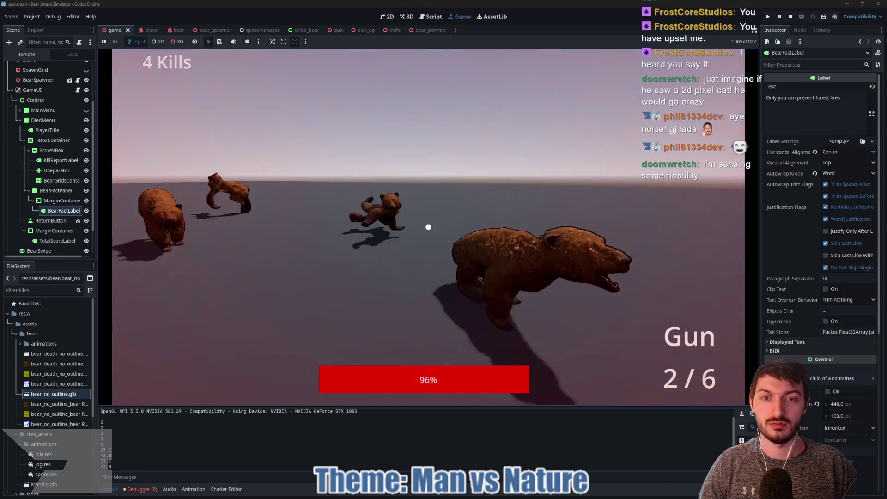
pyautogui.click(428, 227)
# Step: Punch the bears up close until the run ends on the kill report with 5 kills
pyautogui.click(428, 227)
pyautogui.click(428, 227)
pyautogui.click(429, 226)
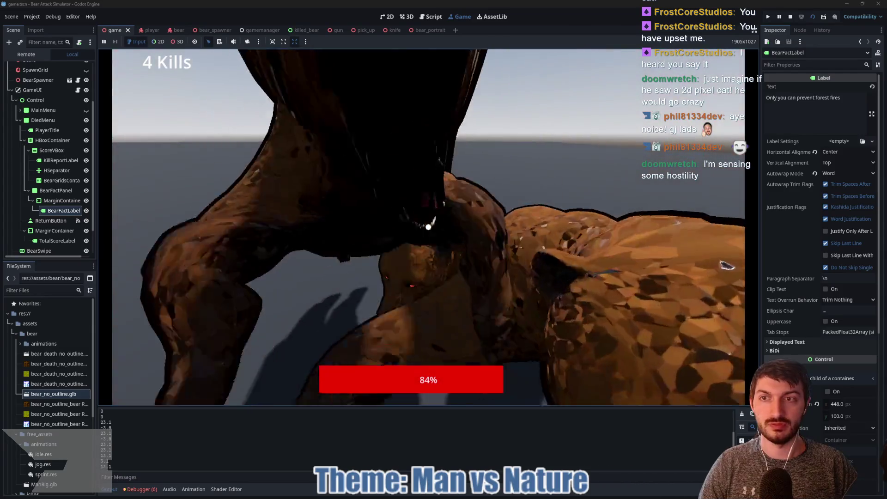
pyautogui.click(428, 226)
pyautogui.click(428, 227)
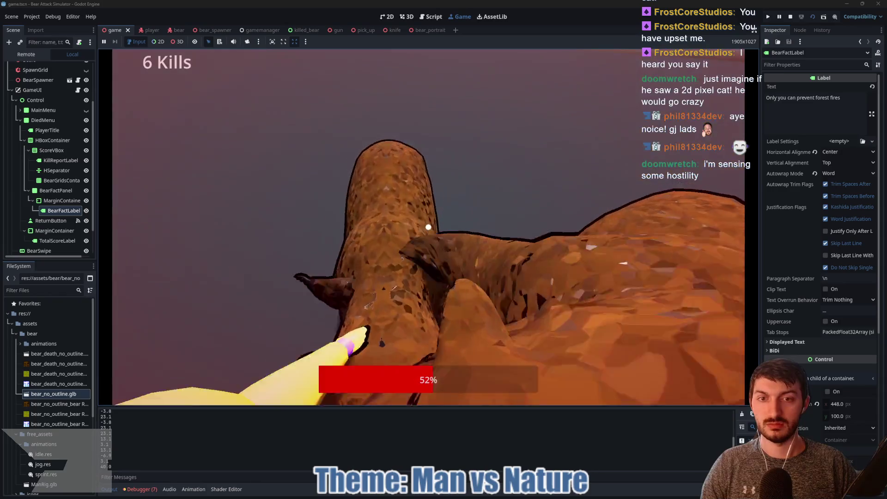
pyautogui.click(428, 227)
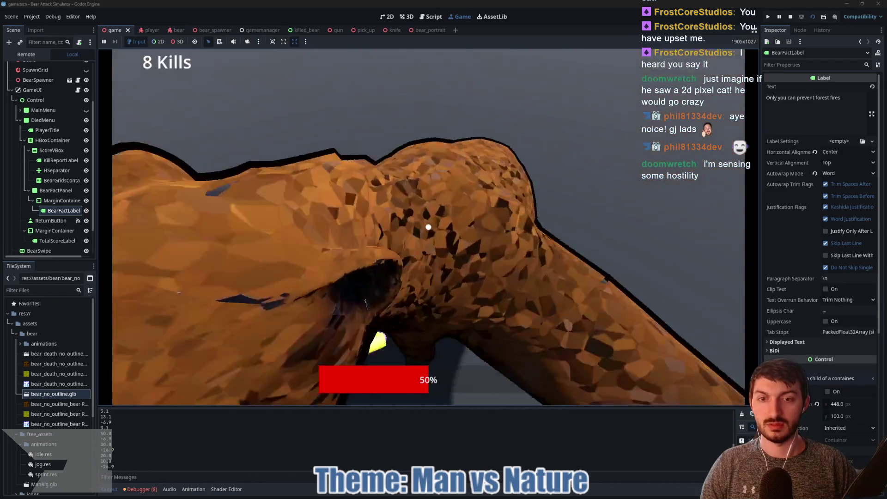
pyautogui.click(428, 227)
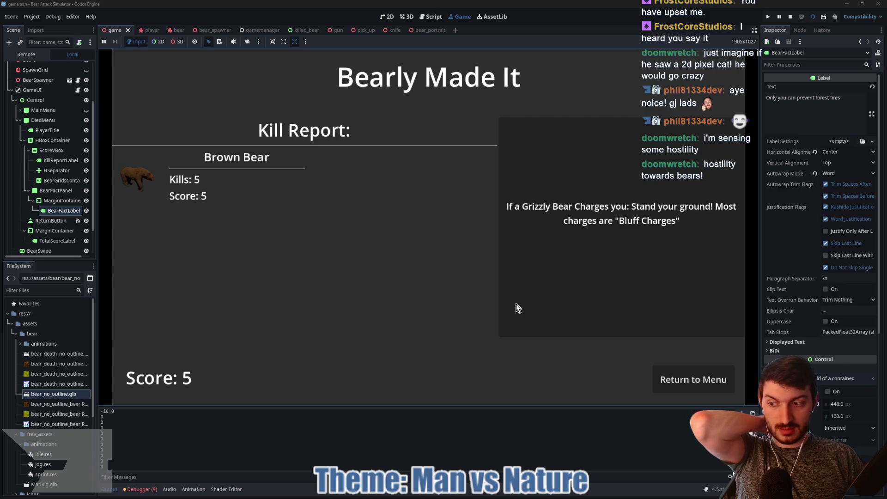
# Step: Leave the kill report for the main menu, start a new round, then stop the game with F8
pyautogui.click(682, 381)
pyautogui.click(427, 271)
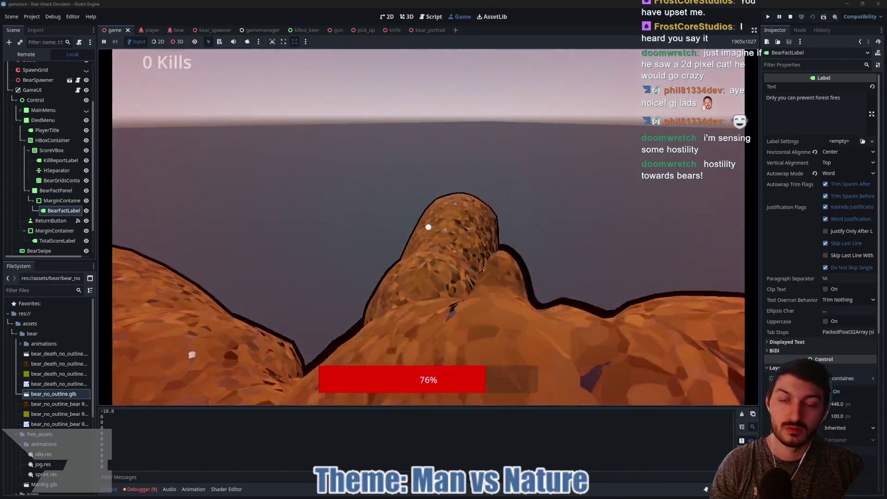
pyautogui.press('F8')
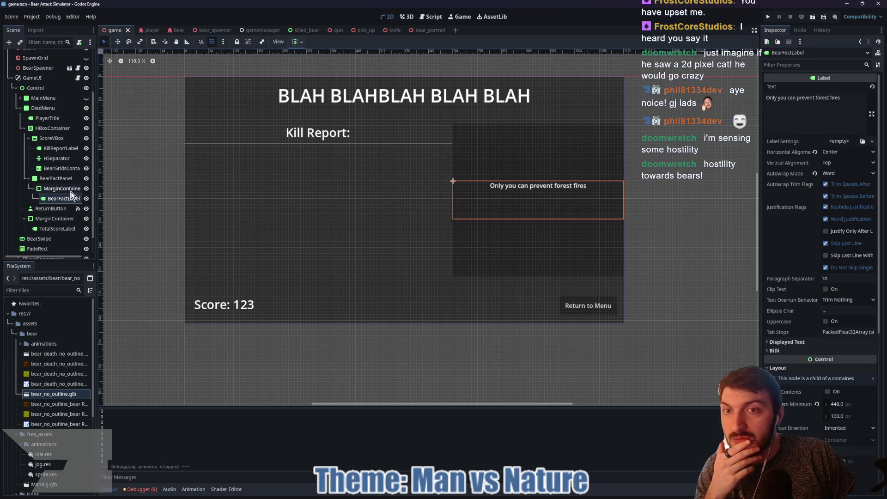
# Step: Hide DiedMenu, show MainMenu, and change the swipe tween duration in game_ui.gd to 0.25
pyautogui.click(87, 108)
pyautogui.click(86, 98)
pyautogui.click(79, 79)
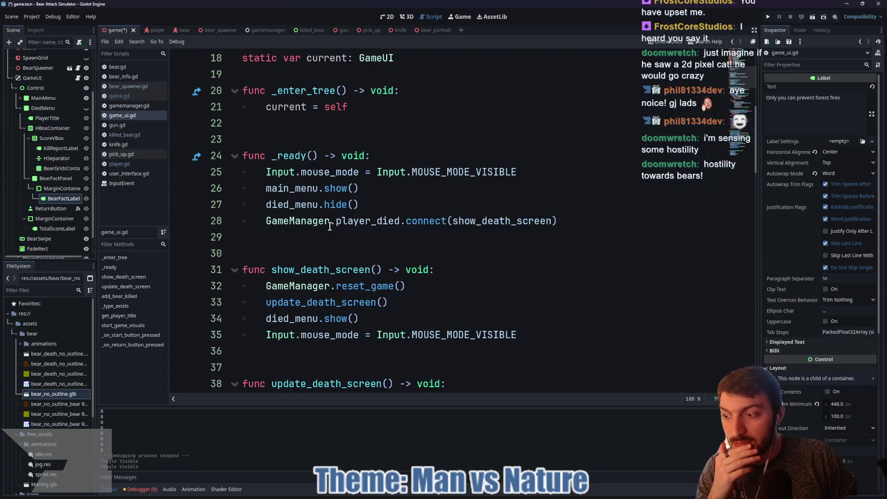
pyautogui.scroll(-7, 445, 232)
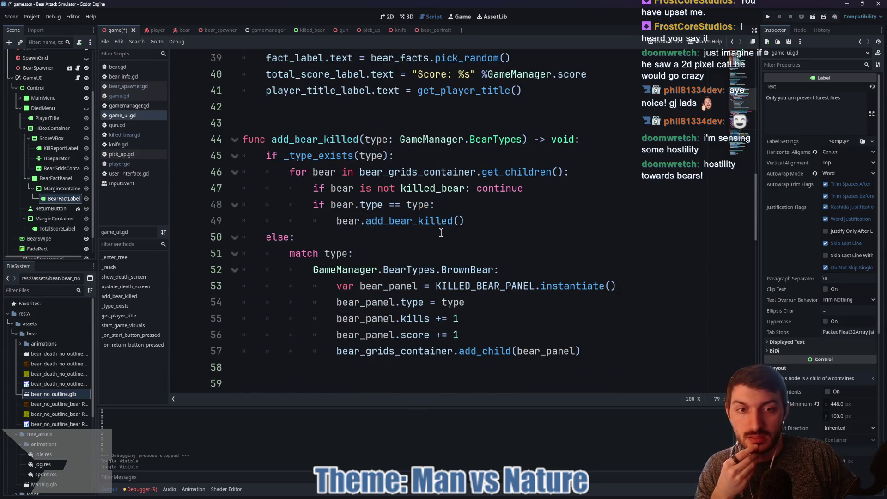
pyautogui.scroll(-7, 442, 233)
pyautogui.scroll(-5, 442, 232)
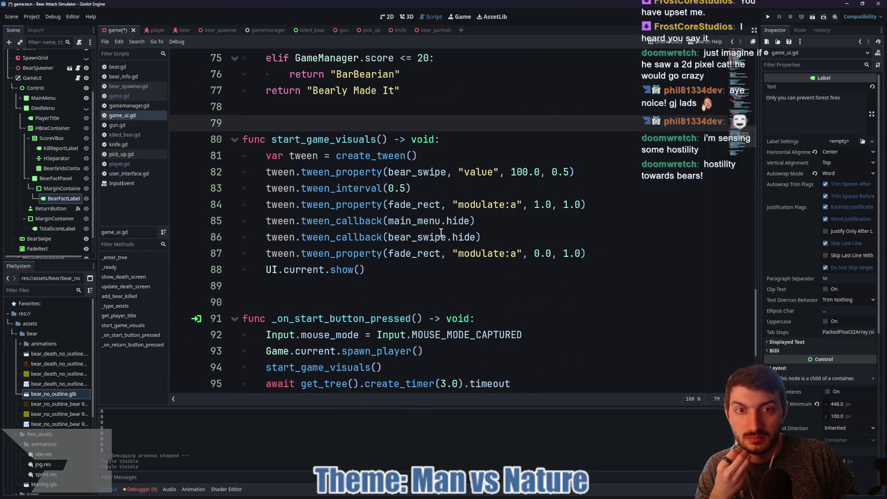
pyautogui.click(565, 171)
pyautogui.write('2')
pyautogui.click(595, 170)
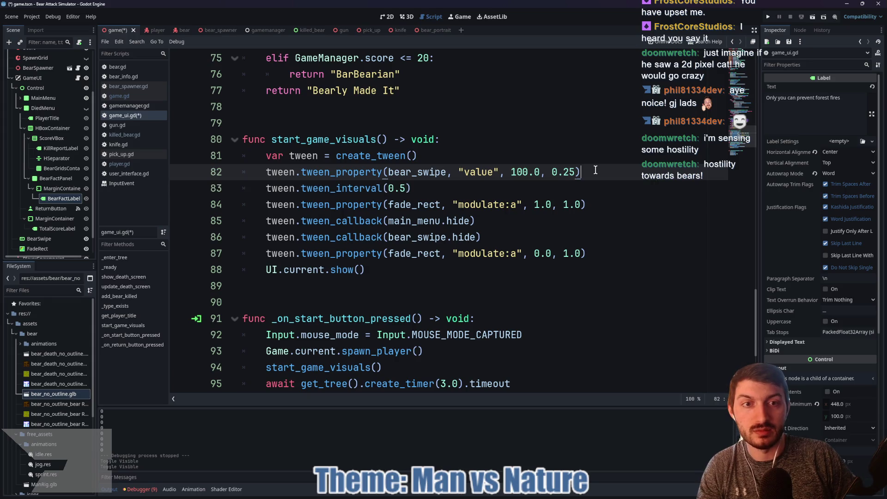
# Step: Change the tween interval to 0.3, save game_ui.gd, and relaunch the game
pyautogui.click(400, 188)
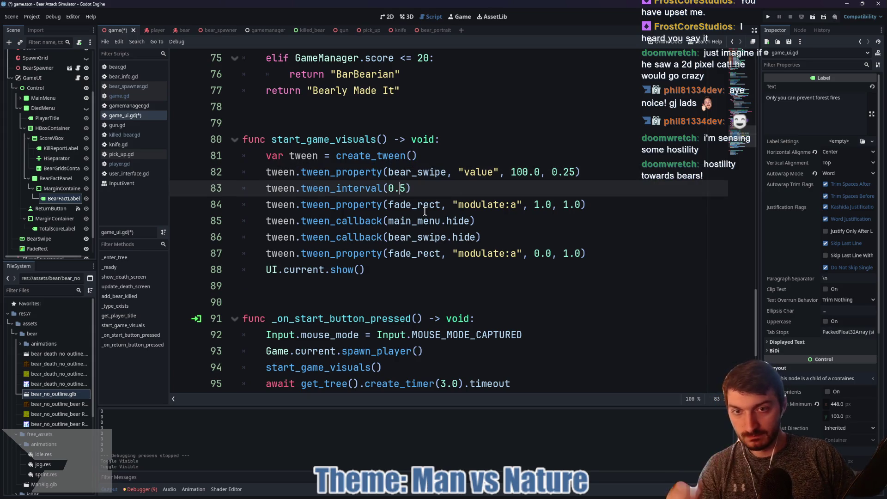
pyautogui.write('2')
pyautogui.click(445, 190)
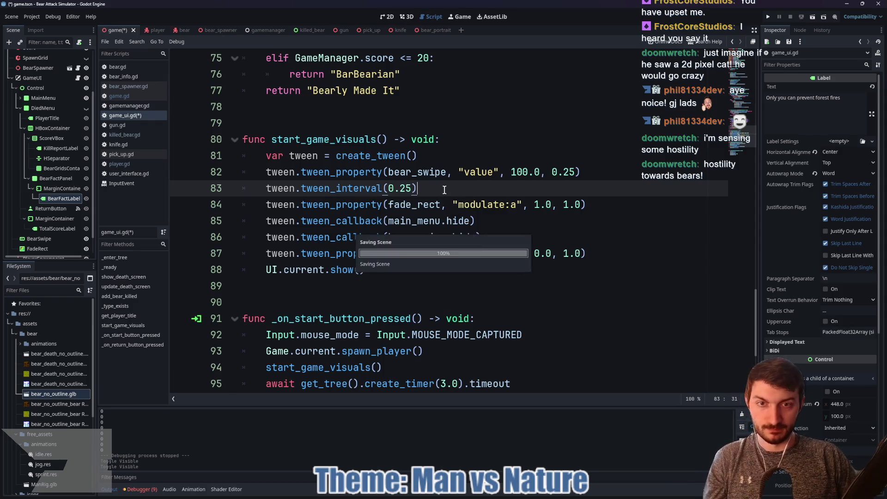
pyautogui.hotkey('ctrl', 's')
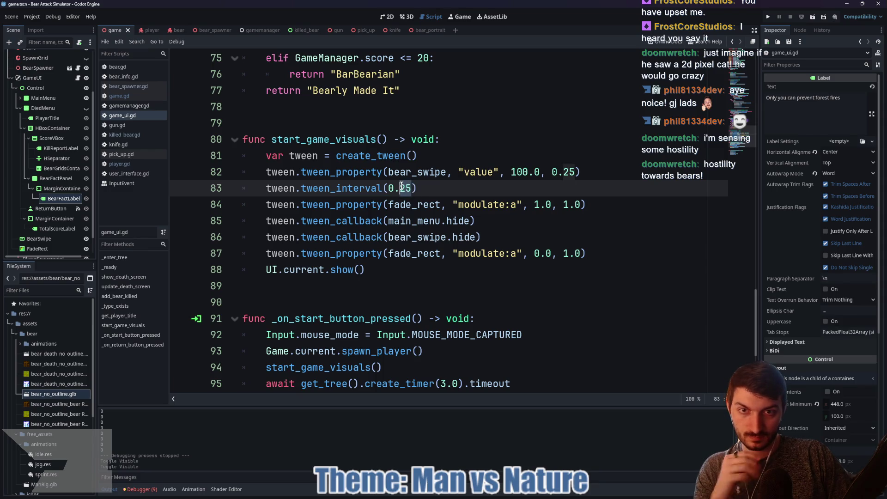
pyautogui.write('3')
pyautogui.click(459, 189)
pyautogui.hotkey('ctrl', 's')
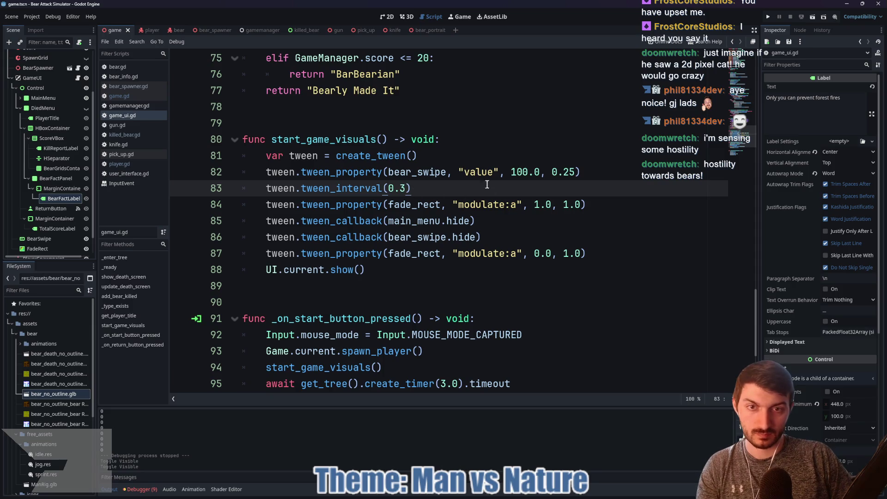
pyautogui.press('F5')
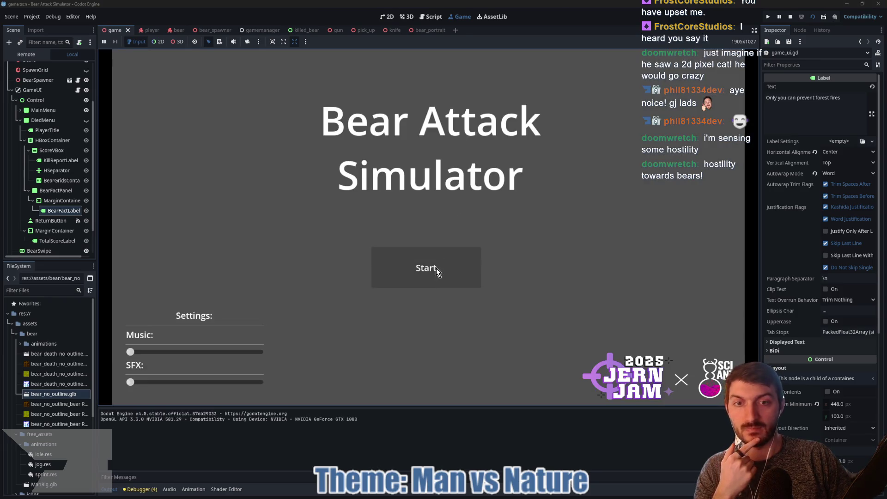
# Step: Start a new run and shoot the charging bears with the gun
pyautogui.click(436, 268)
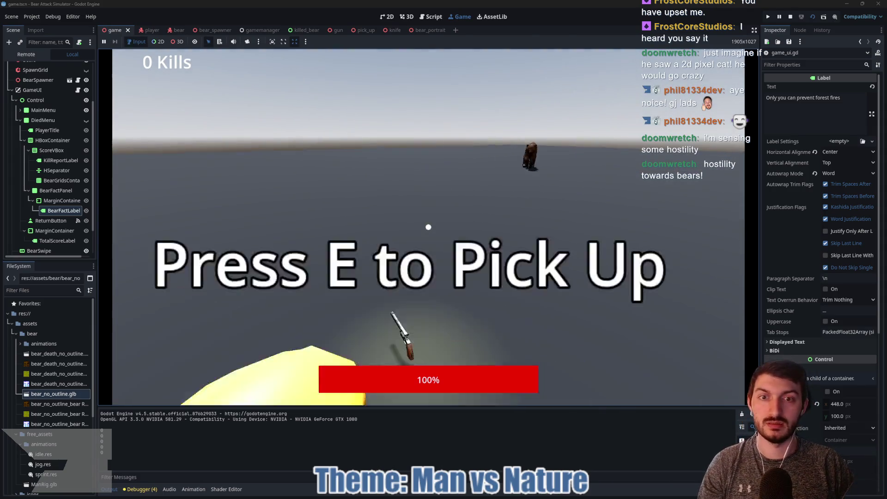
pyautogui.click(429, 227)
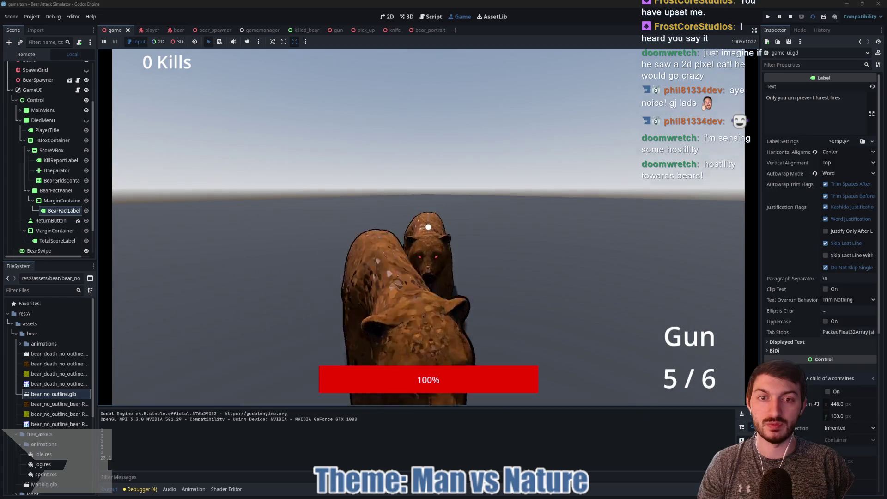
pyautogui.click(428, 227)
pyautogui.click(429, 227)
pyautogui.click(428, 227)
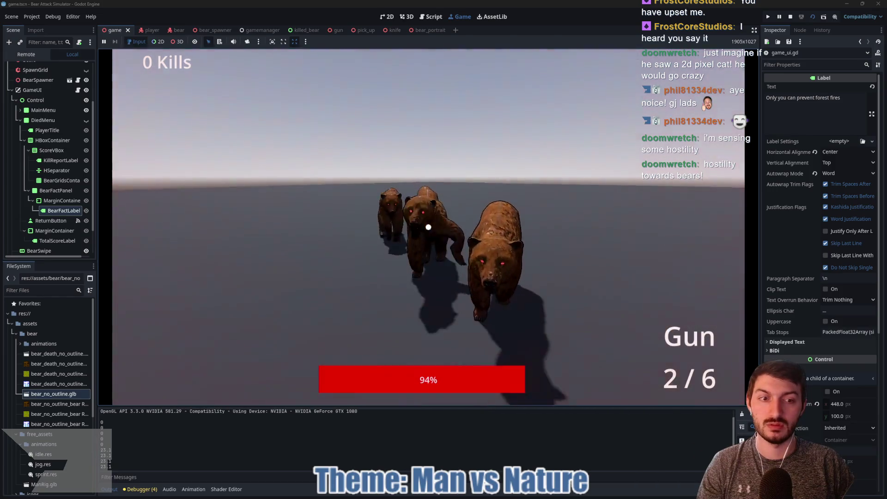
pyautogui.click(428, 226)
pyautogui.click(429, 227)
# Step: Punch the nearby bears until dying at 4 kills, then return to the main menu
pyautogui.click(428, 227)
pyautogui.click(429, 227)
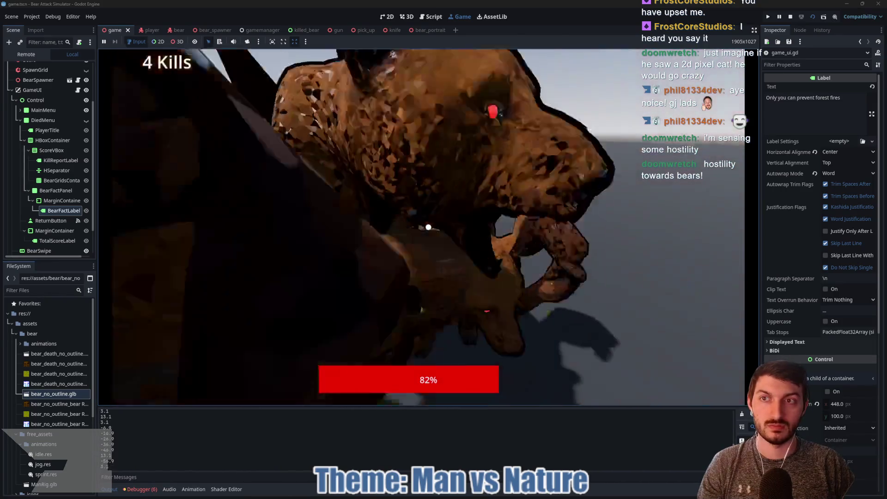
pyautogui.click(428, 227)
pyautogui.click(428, 226)
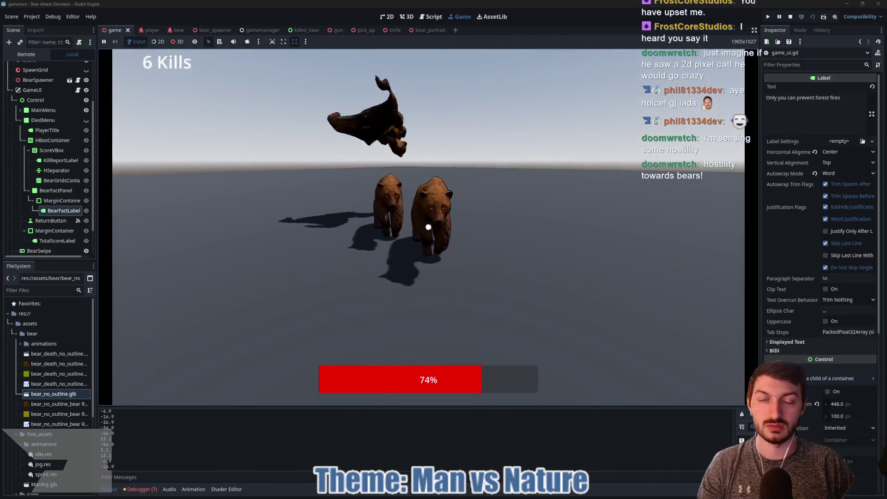
pyautogui.click(428, 227)
pyautogui.click(429, 227)
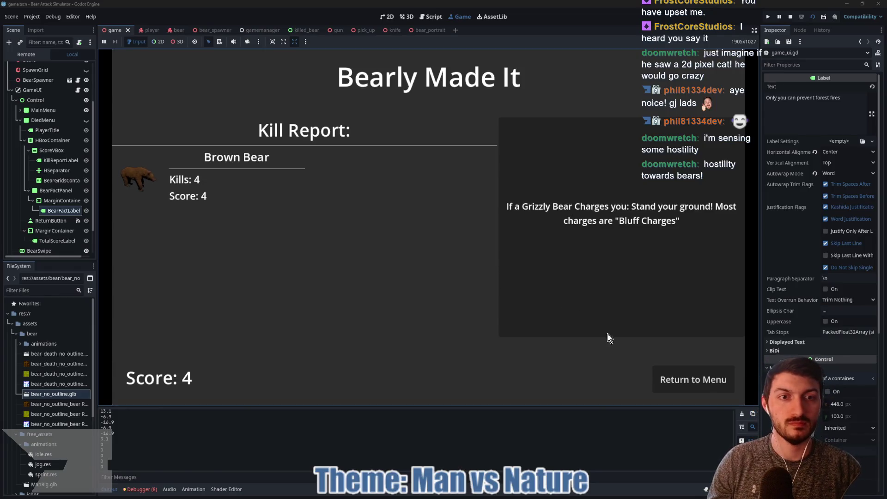
pyautogui.click(667, 377)
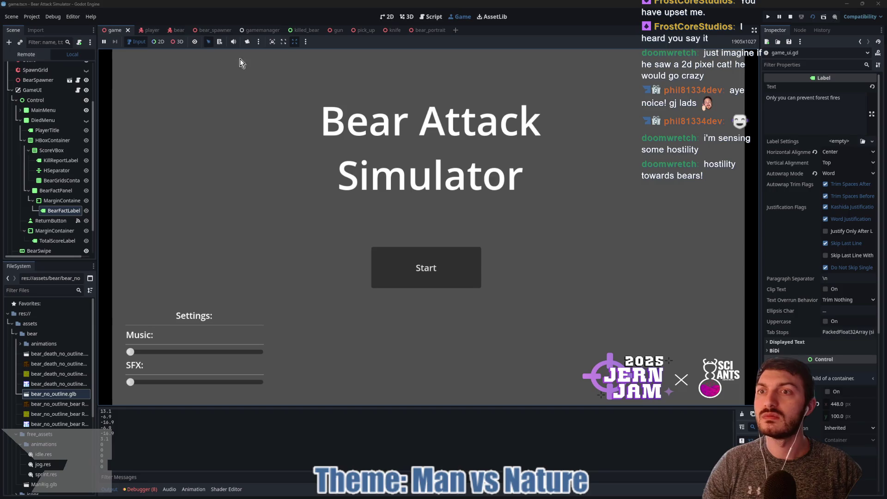
# Step: Look over the player's user interface script and the GameManager script
pyautogui.click(148, 31)
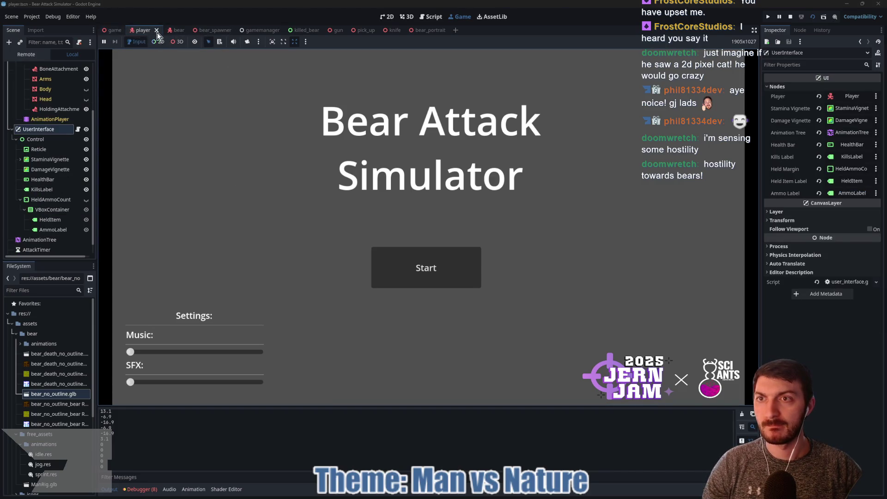
pyautogui.click(78, 130)
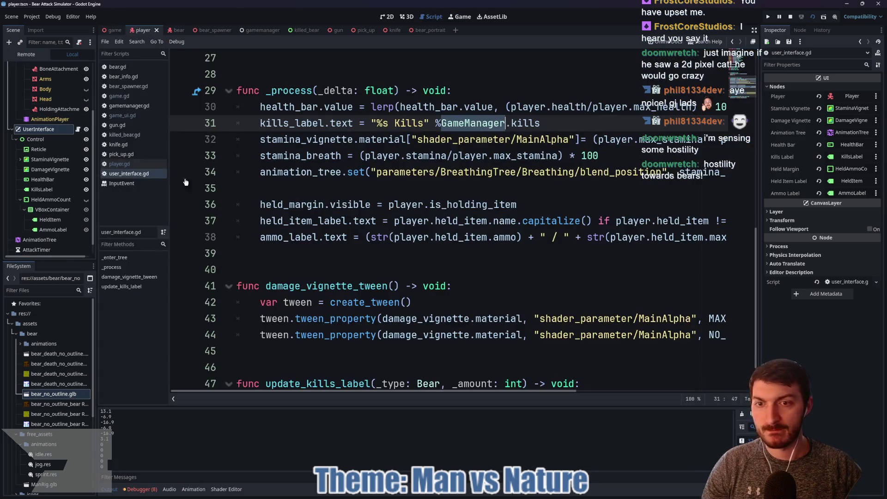
pyautogui.keyDown('ctrl'); pyautogui.click(474, 122); pyautogui.keyUp('ctrl')
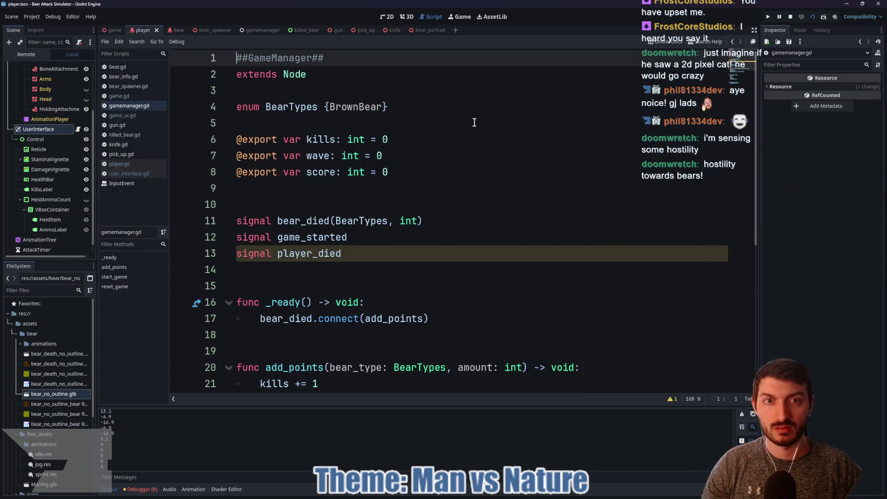
pyautogui.scroll(-5, 363, 252)
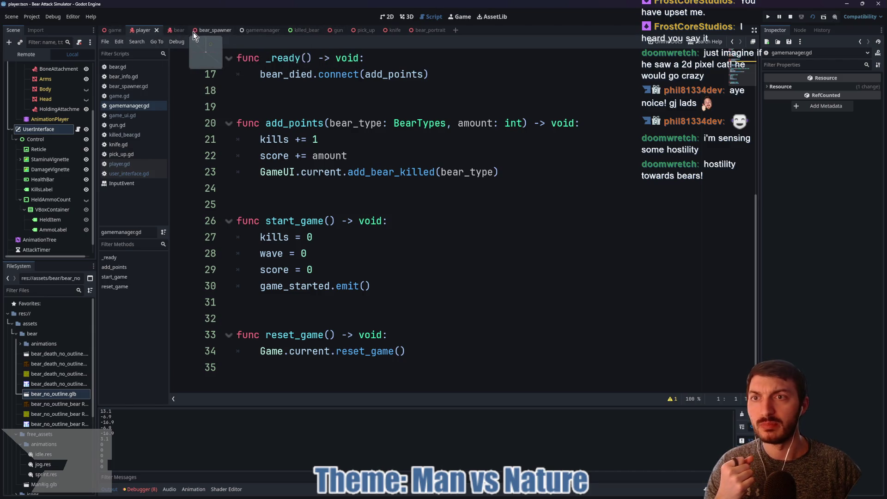
# Step: Delete the 'GameManager.kills += 1' line from bear.gd's die function and save
pyautogui.click(180, 29)
pyautogui.scroll(-20, 394, 268)
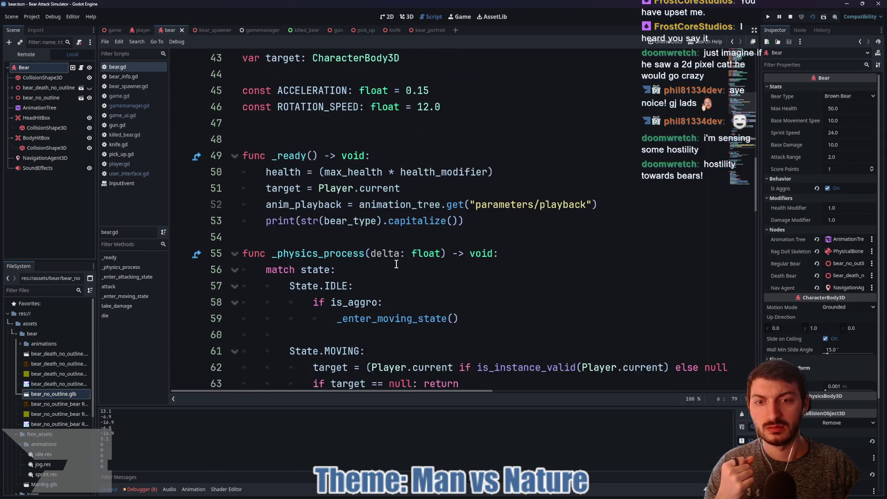
pyautogui.scroll(-5, 403, 263)
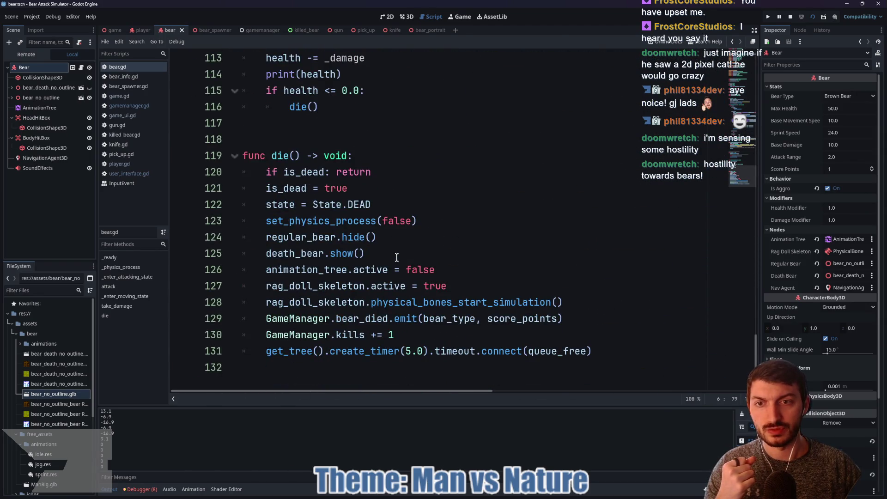
pyautogui.moveTo(416, 334); pyautogui.dragTo(249, 329)
pyautogui.press('BackSpace')
pyautogui.press('BackSpace')
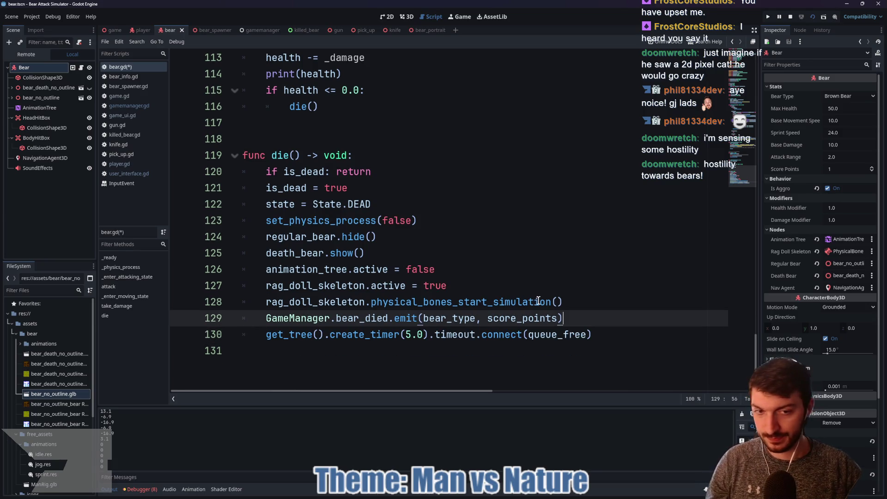
pyautogui.hotkey('ctrl', 's')
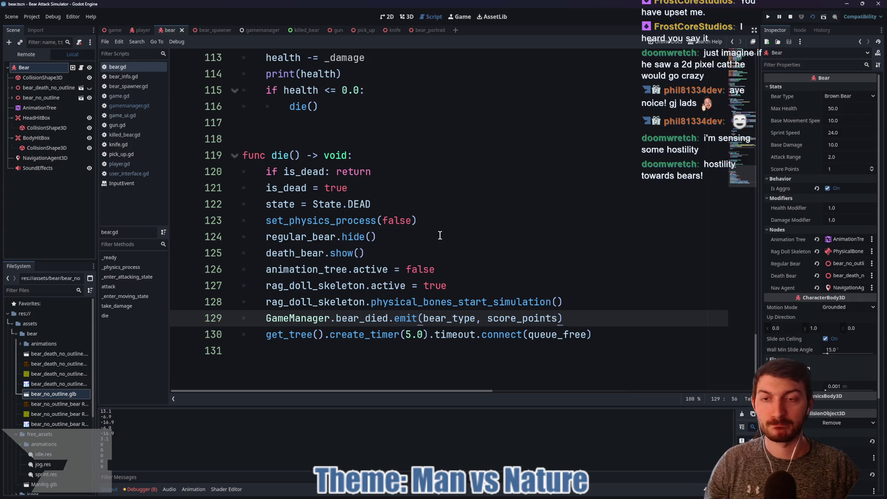
pyautogui.click(114, 31)
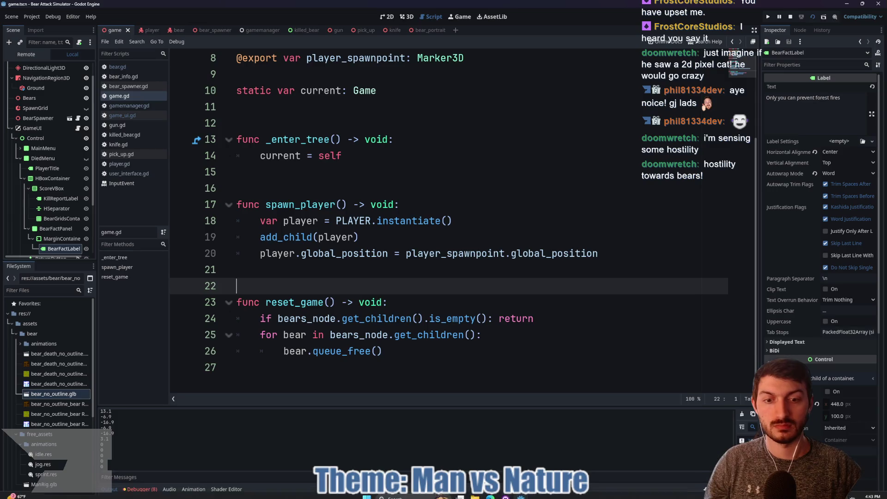
# Step: Open the bear scene in the 3D view and orbit around the bear model
pyautogui.moveTo(471, 497)
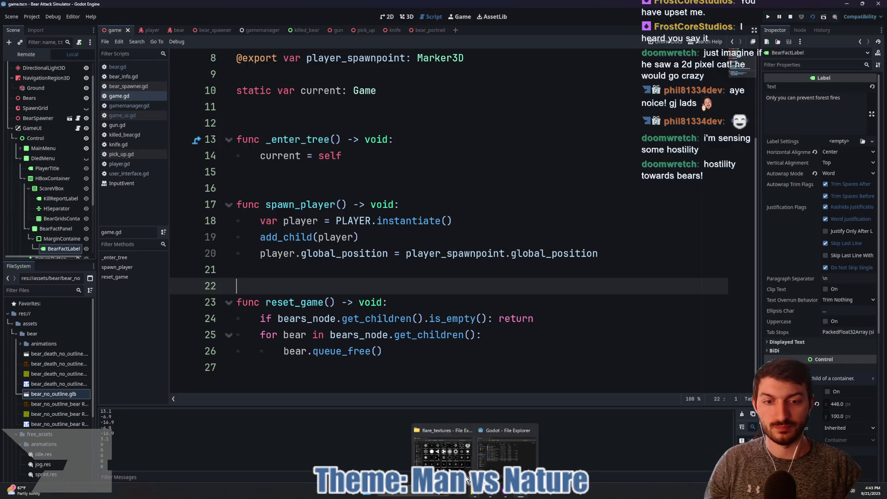
pyautogui.click(388, 258)
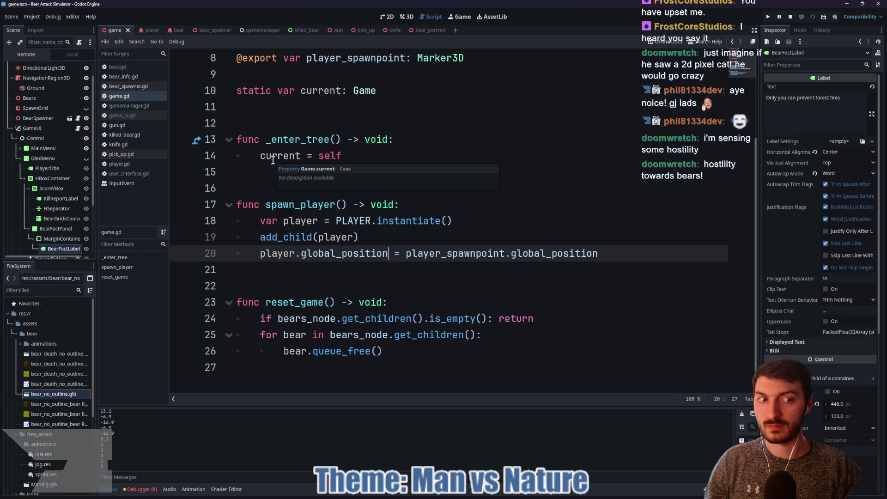
pyautogui.click(268, 112)
pyautogui.click(269, 172)
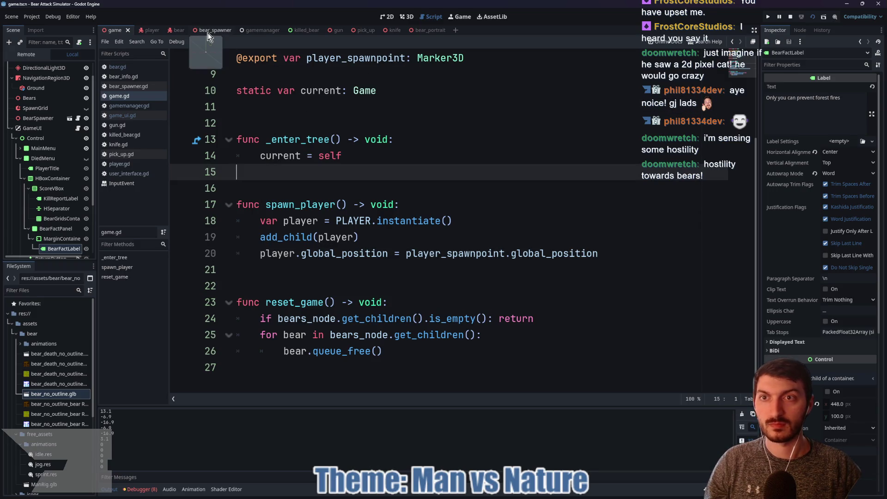
pyautogui.click(175, 30)
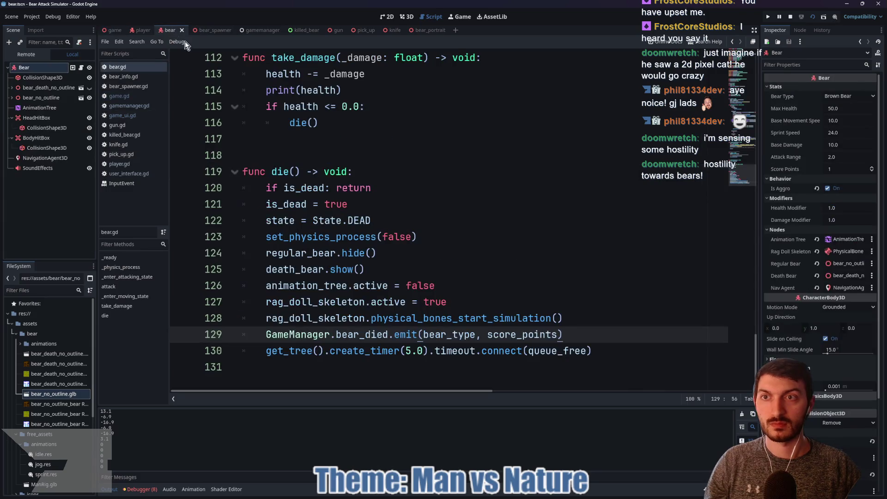
pyautogui.click(406, 18)
pyautogui.moveTo(245, 168)
pyautogui.mouseDown()
pyautogui.moveTo(448, 165)
pyautogui.moveTo(240, 161)
pyautogui.mouseUp()
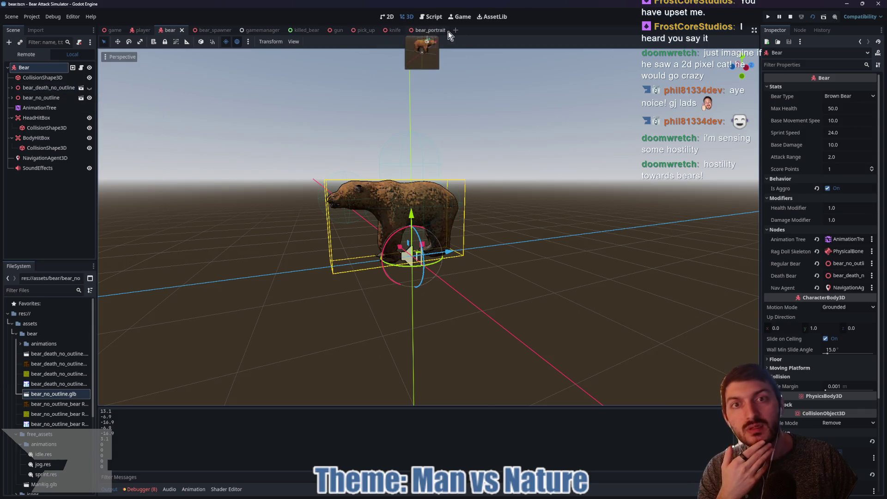
# Step: Turn the bear to face right, view bear_portrait, and add a new empty scene tab
pyautogui.moveTo(403, 70)
pyautogui.mouseDown()
pyautogui.moveTo(449, 124)
pyautogui.moveTo(518, 124)
pyautogui.moveTo(229, 140)
pyautogui.mouseUp()
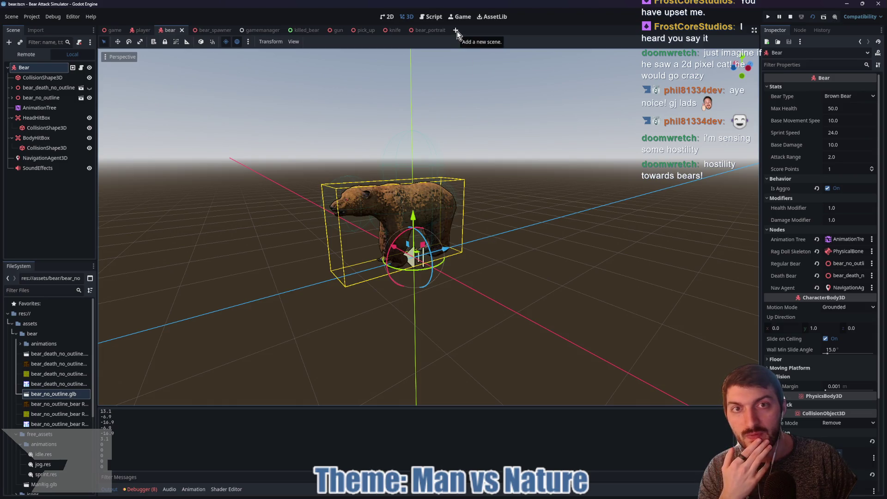
pyautogui.click(429, 31)
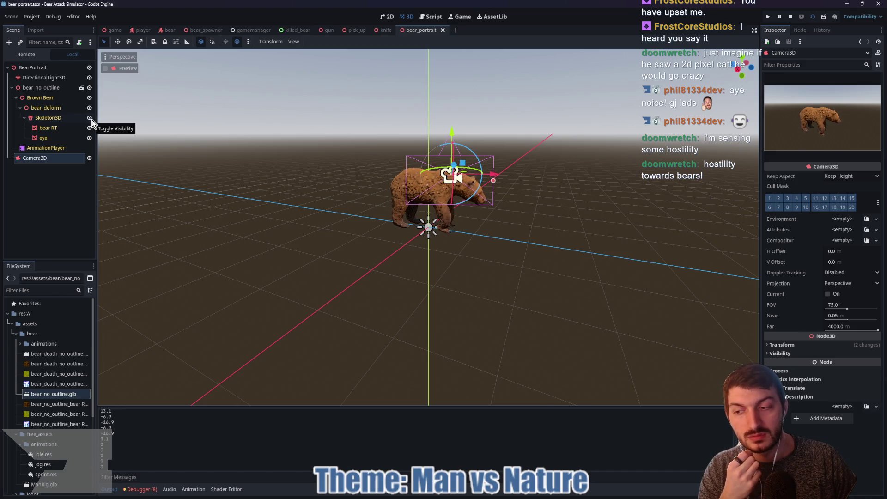
pyautogui.click(456, 31)
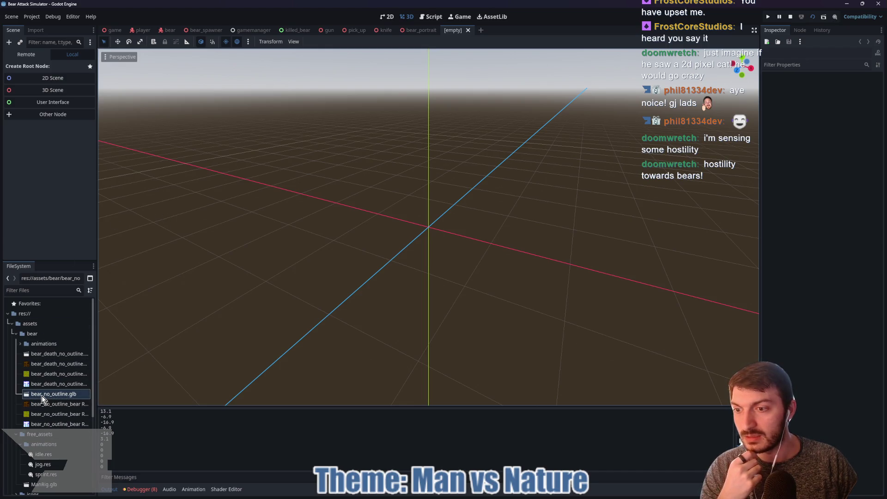
# Step: Drop bear_no_outline.glb into the new scene and set its X and Z position to 0
pyautogui.moveTo(41, 395)
pyautogui.mouseDown()
pyautogui.moveTo(329, 323)
pyautogui.moveTo(448, 235)
pyautogui.moveTo(437, 242)
pyautogui.mouseUp()
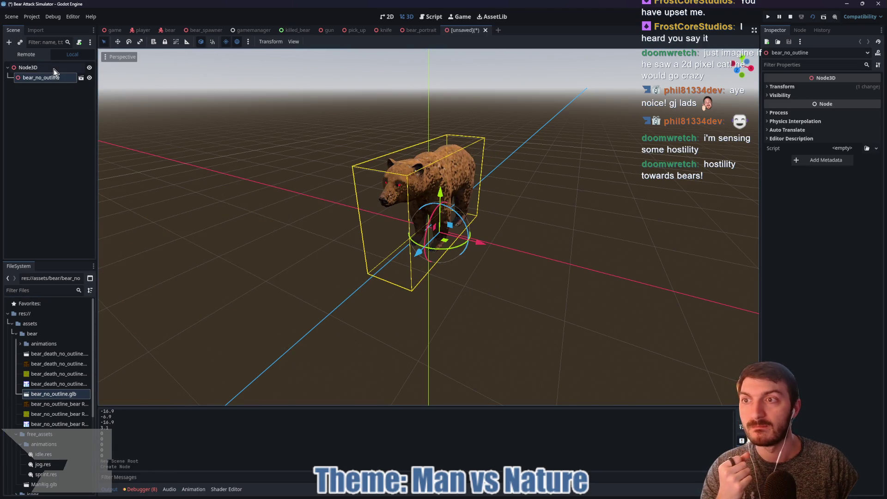
pyautogui.click(782, 87)
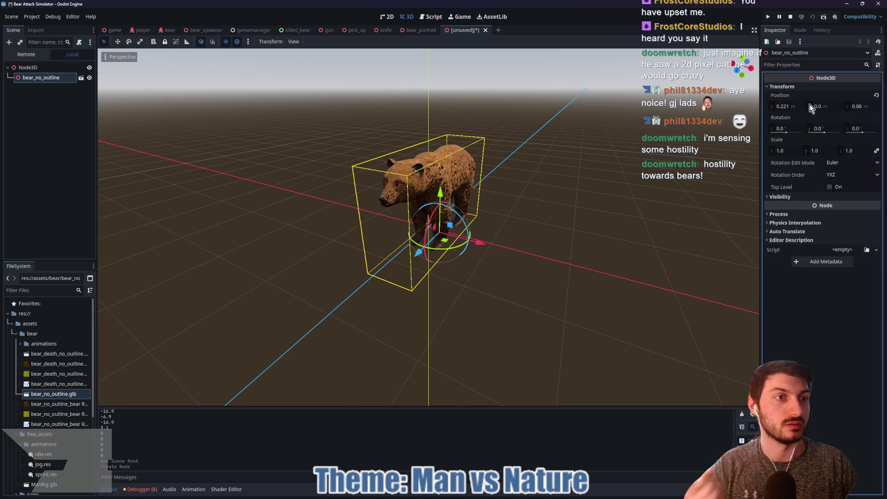
pyautogui.click(789, 106)
pyautogui.write('0')
pyautogui.press('Tab')
pyautogui.press('Tab')
pyautogui.write('0')
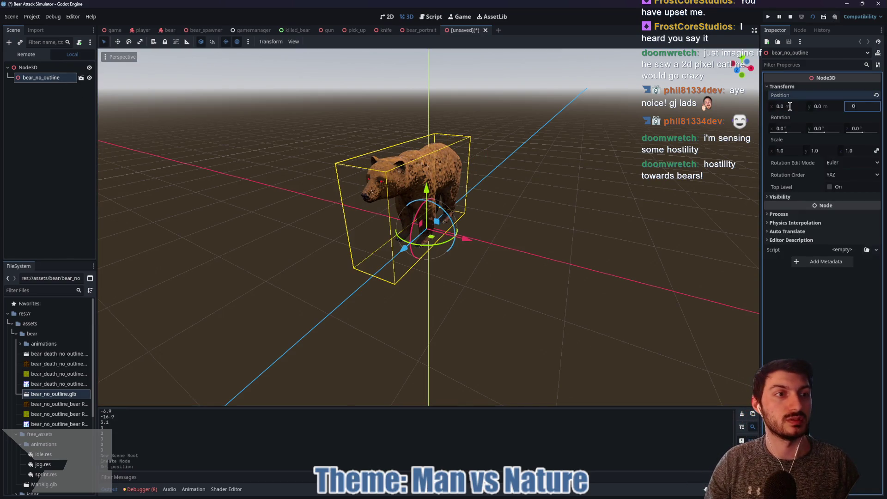
pyautogui.press('Return')
# Step: Rotate the bear -180° on Y, then cancel the save prompt for the scene
pyautogui.moveTo(616, 109)
pyautogui.mouseDown()
pyautogui.moveTo(599, 185)
pyautogui.moveTo(730, 167)
pyautogui.moveTo(863, 120)
pyautogui.mouseUp()
pyautogui.click(824, 128)
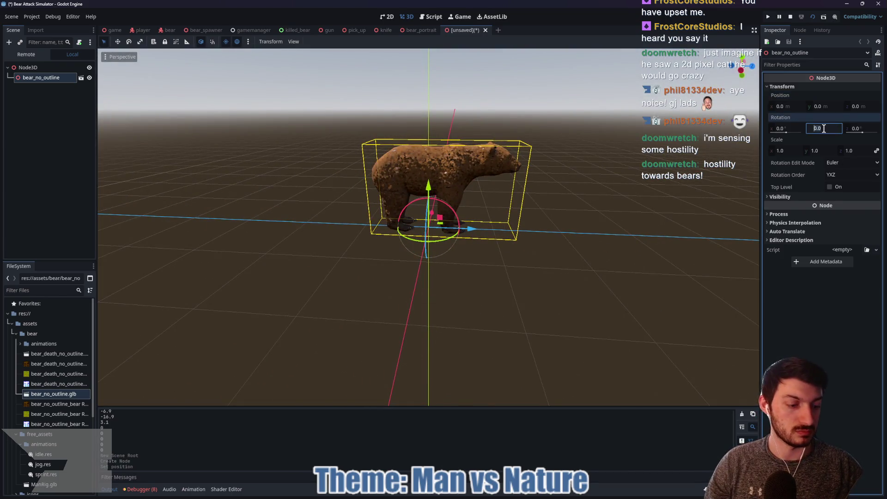
pyautogui.write('-180')
pyautogui.press('Return')
pyautogui.moveTo(481, 273)
pyautogui.mouseDown()
pyautogui.moveTo(466, 287)
pyautogui.moveTo(521, 284)
pyautogui.mouseUp()
pyautogui.hotkey('ctrl', 's')
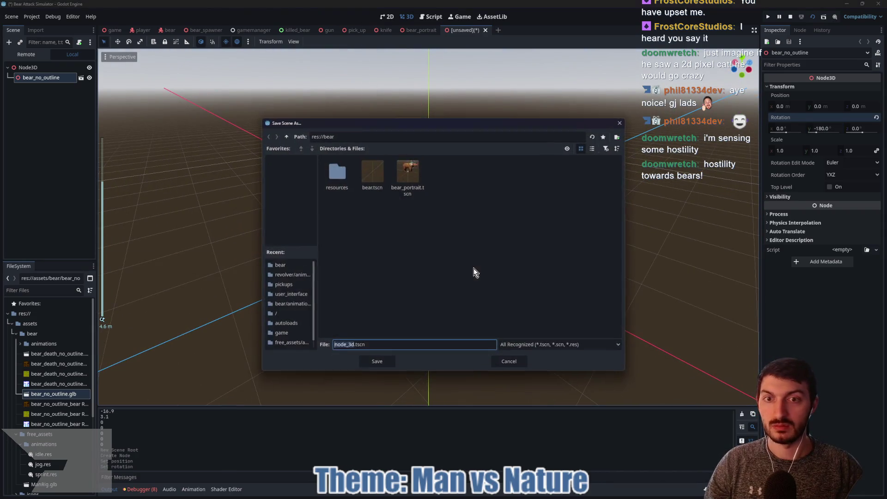
pyautogui.click(509, 361)
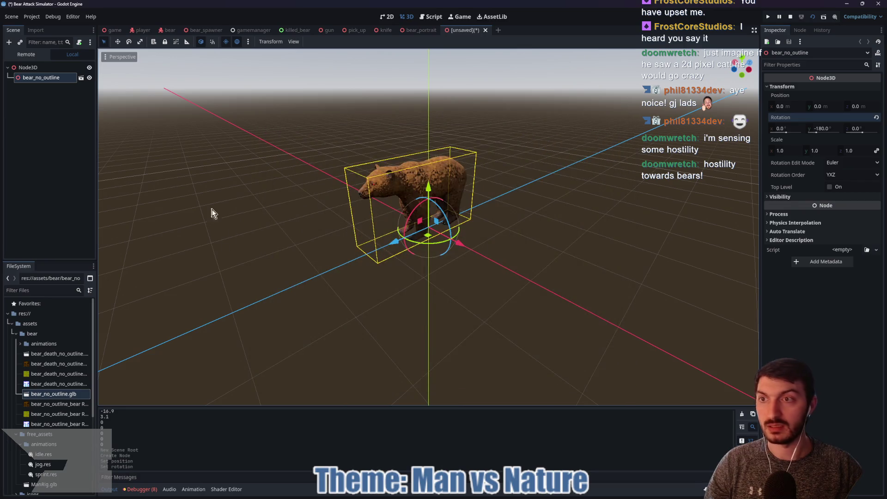
pyautogui.rightClick(44, 78)
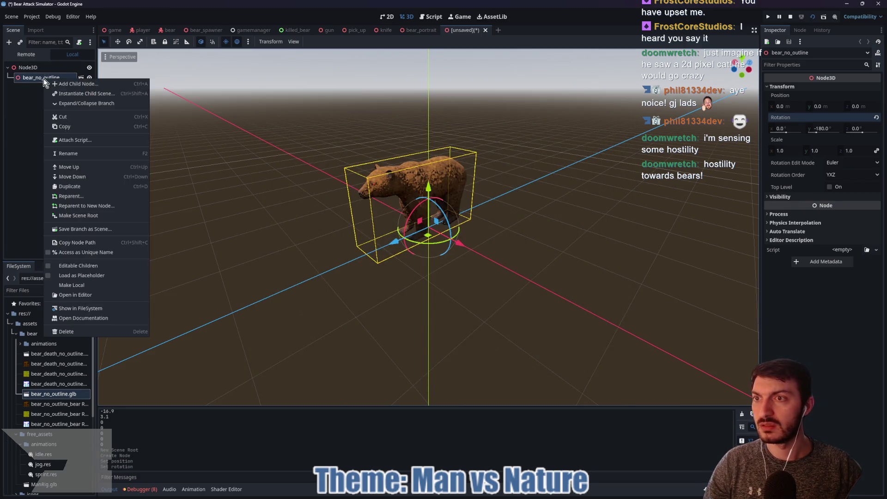
pyautogui.click(78, 265)
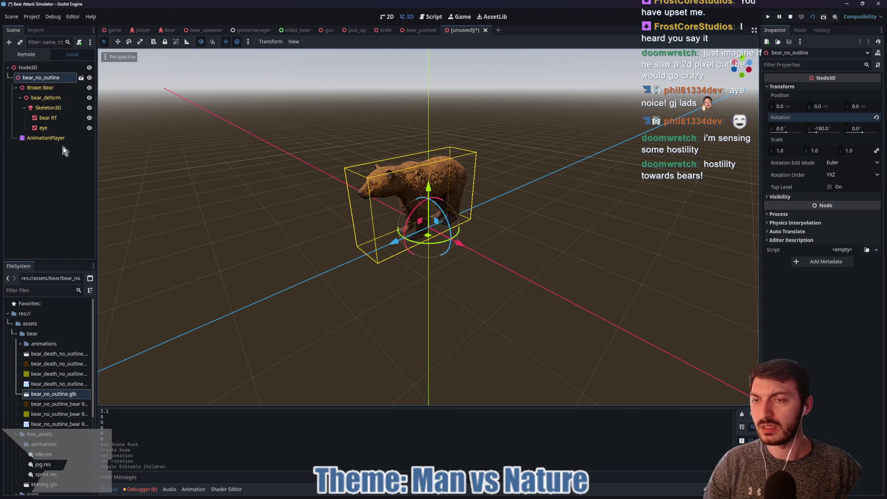
pyautogui.click(44, 108)
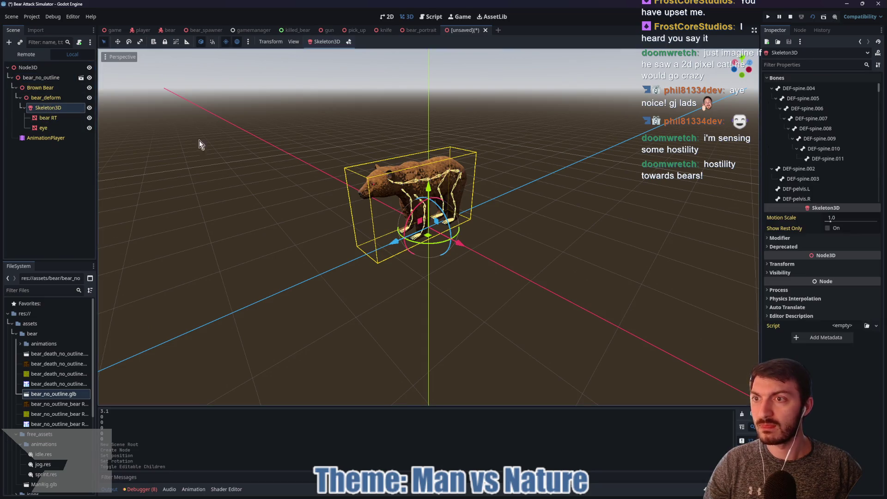
pyautogui.click(771, 98)
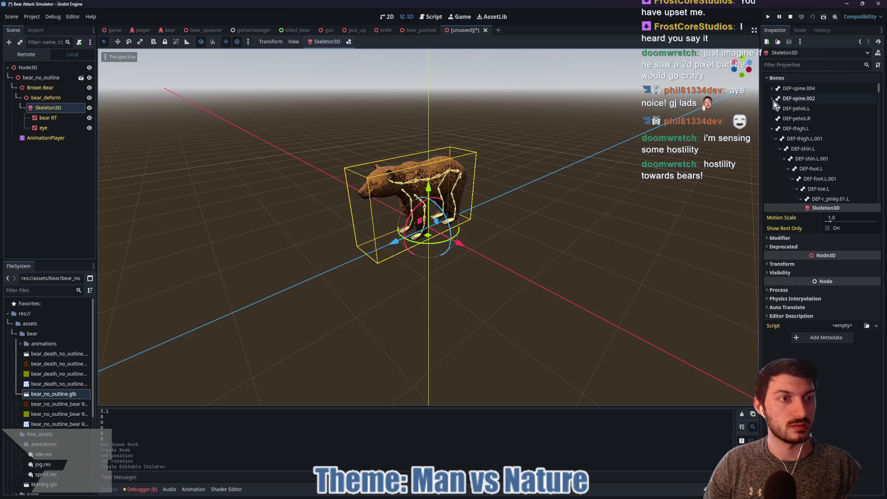
pyautogui.click(772, 128)
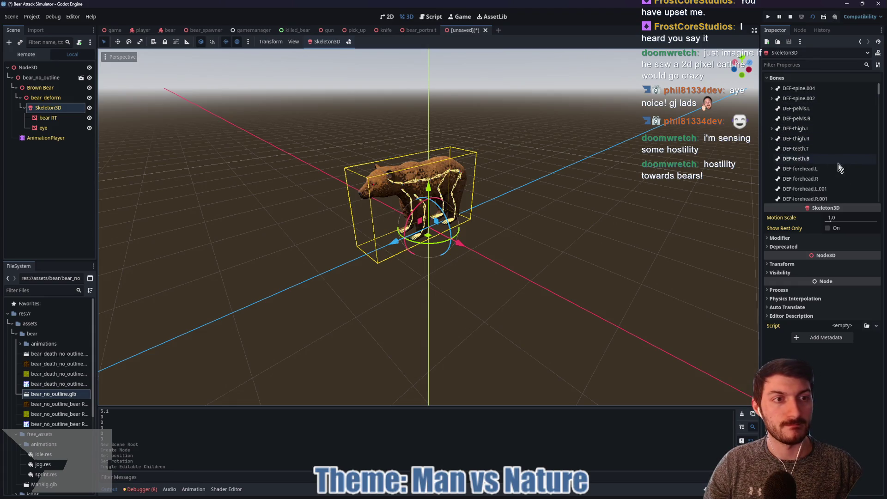
pyautogui.scroll(-5, 806, 160)
pyautogui.scroll(-5, 806, 160)
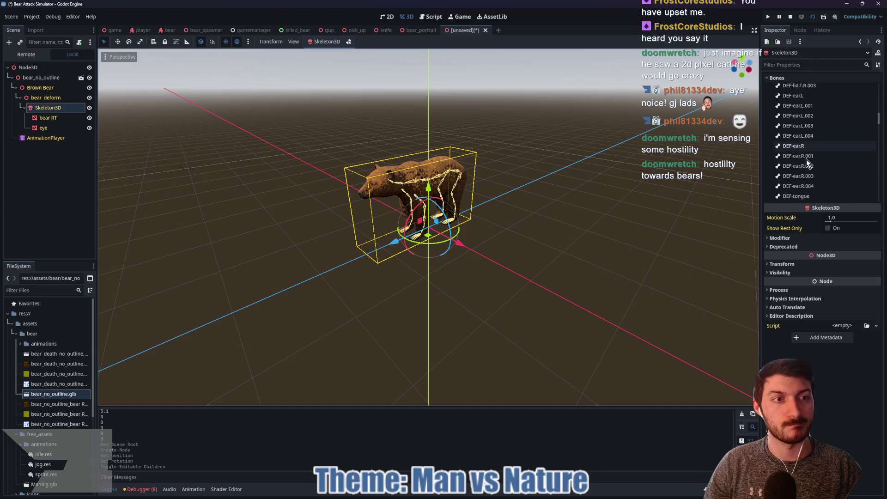
pyautogui.scroll(-5, 806, 162)
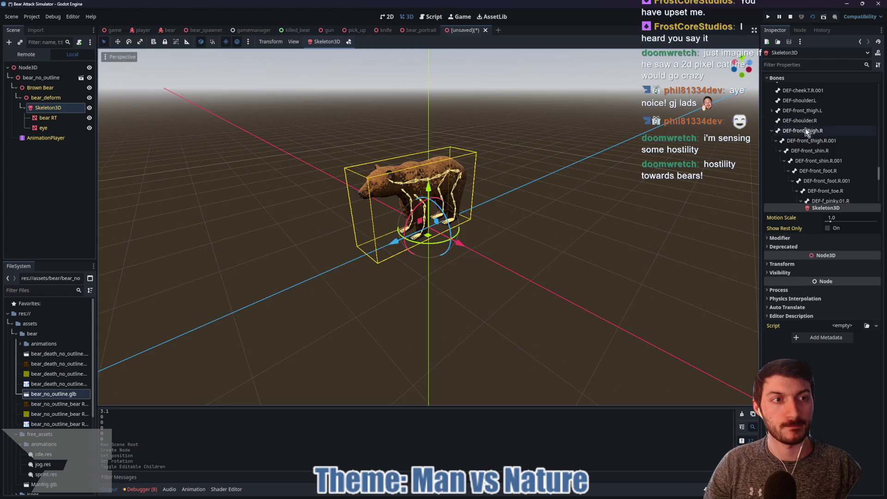
pyautogui.click(772, 110)
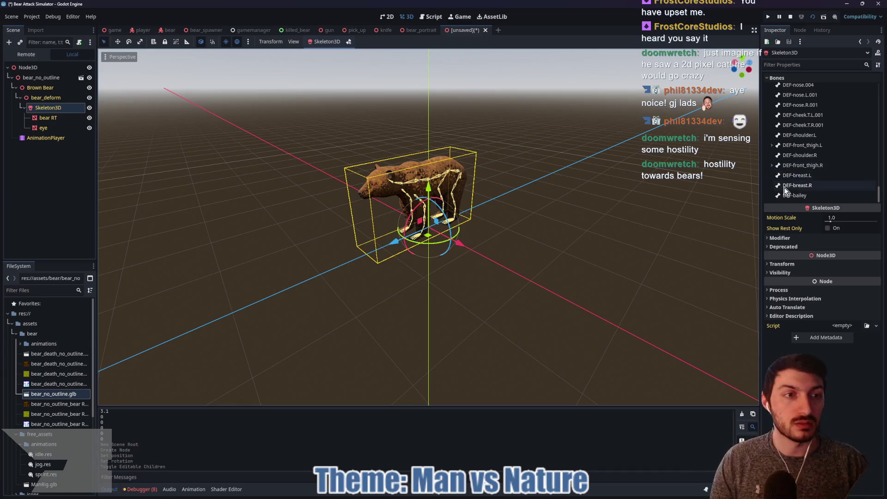
pyautogui.scroll(3, 805, 161)
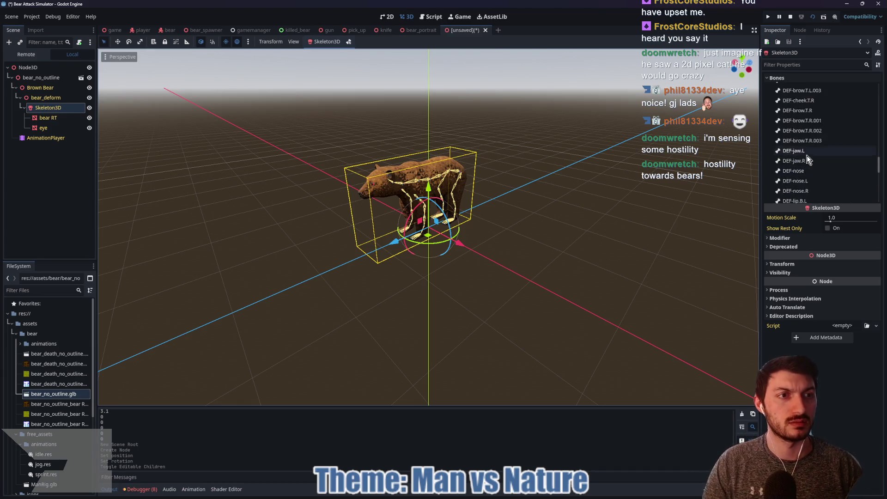
pyautogui.scroll(5, 808, 157)
pyautogui.scroll(5, 807, 162)
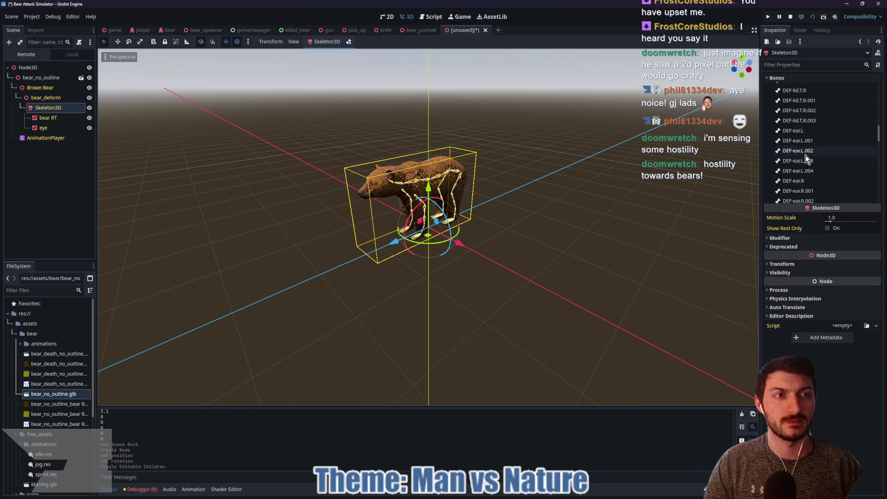
pyautogui.scroll(3, 806, 158)
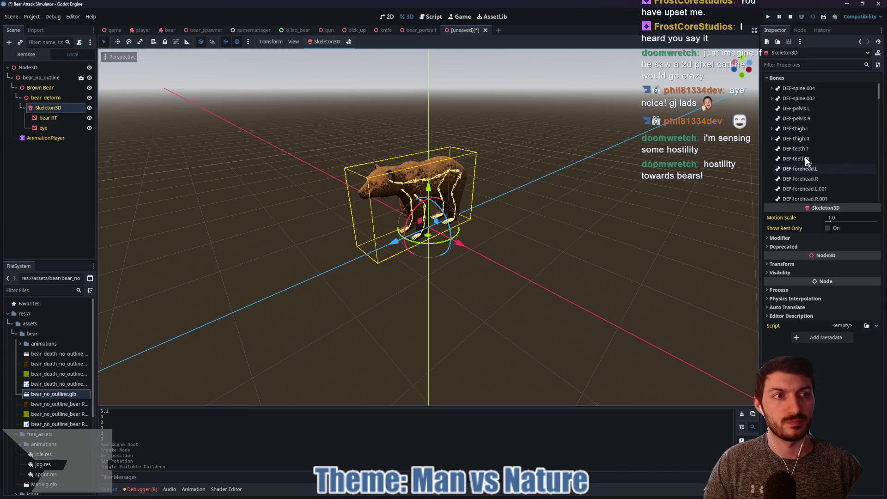
pyautogui.click(783, 88)
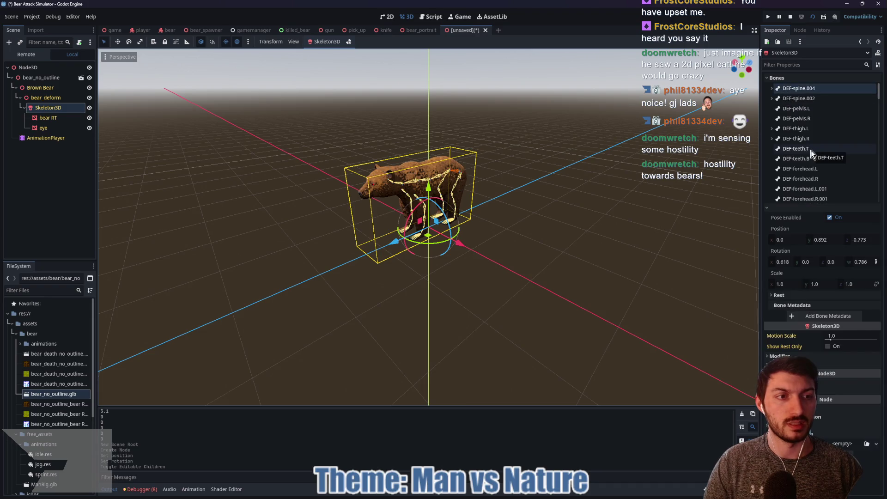
pyautogui.scroll(-10, 812, 151)
pyautogui.click(806, 194)
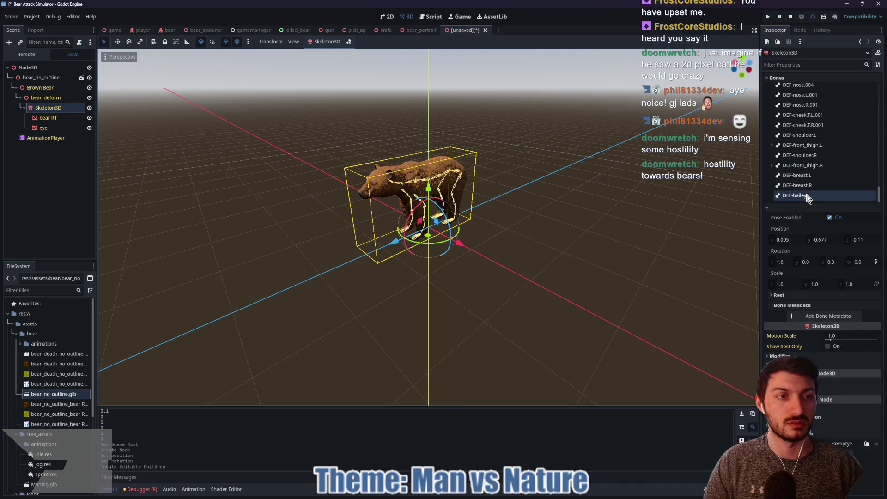
pyautogui.scroll(3, 808, 180)
pyautogui.scroll(8, 808, 180)
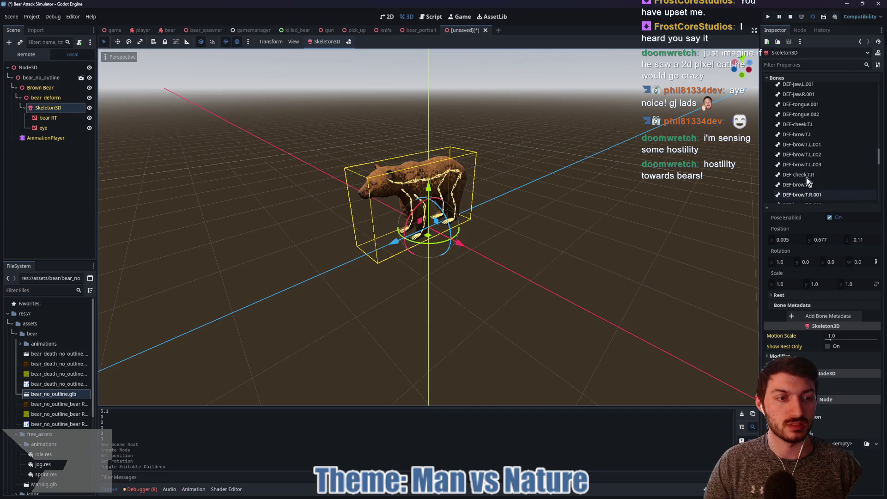
pyautogui.scroll(6, 808, 180)
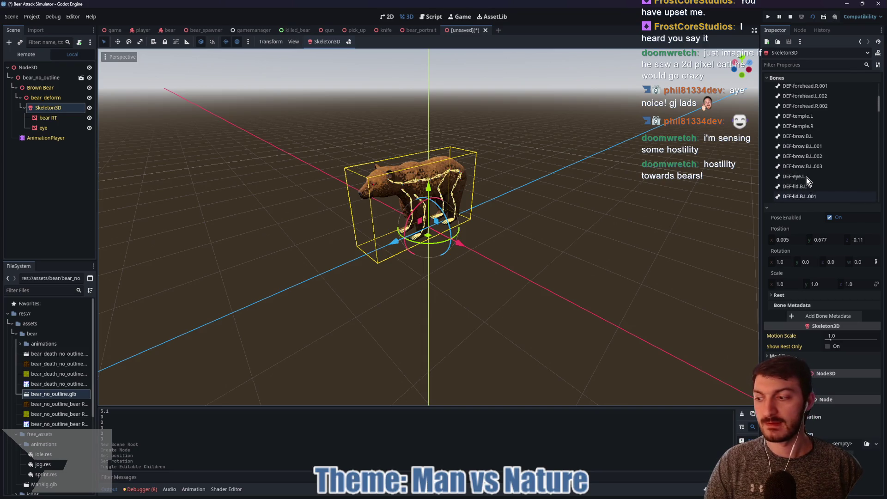
pyautogui.moveTo(570, 226); pyautogui.dragTo(607, 231)
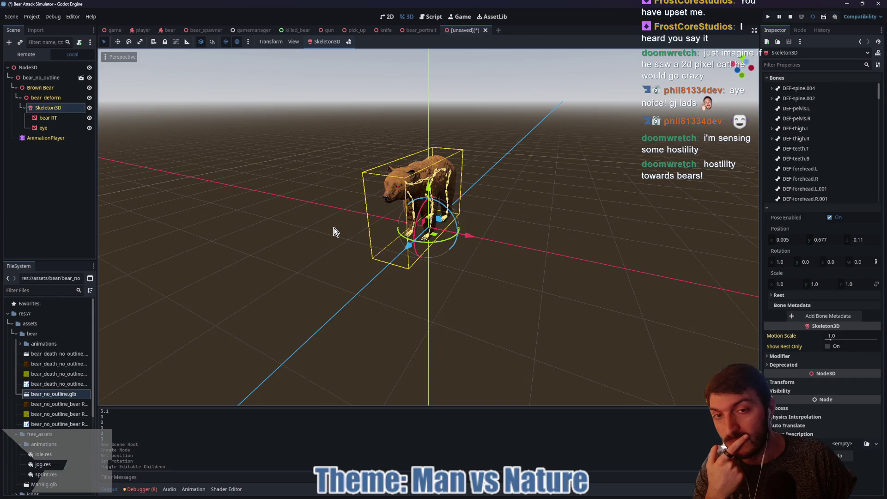
pyautogui.moveTo(515, 306); pyautogui.dragTo(408, 306)
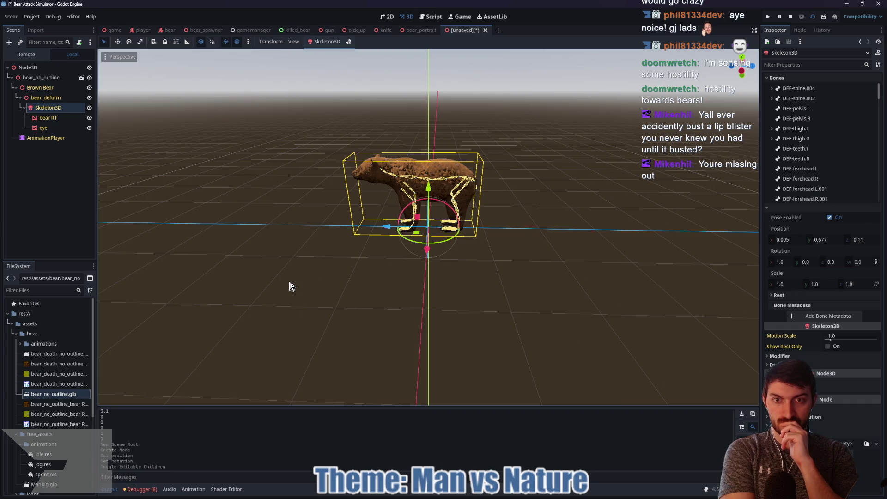
# Step: Set the root Node3D's Transform Scale to 0.5
pyautogui.click(23, 69)
pyautogui.click(783, 90)
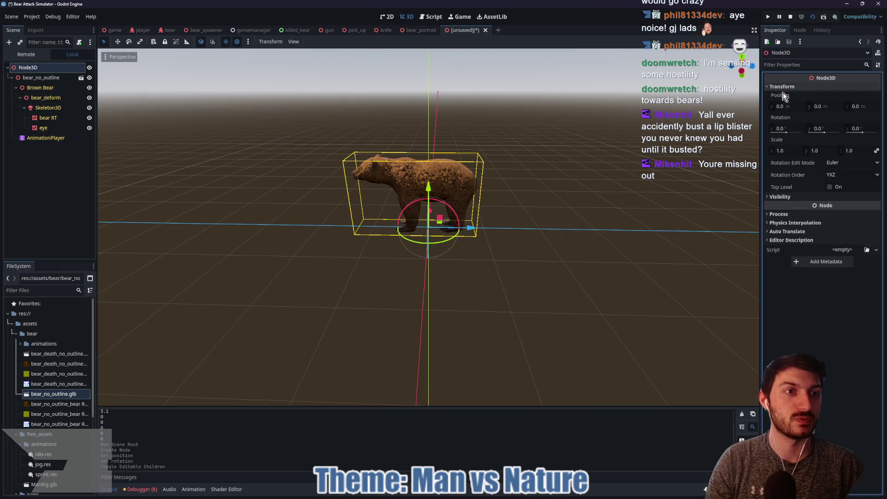
pyautogui.click(792, 151)
pyautogui.write('0.5')
pyautogui.press('Return')
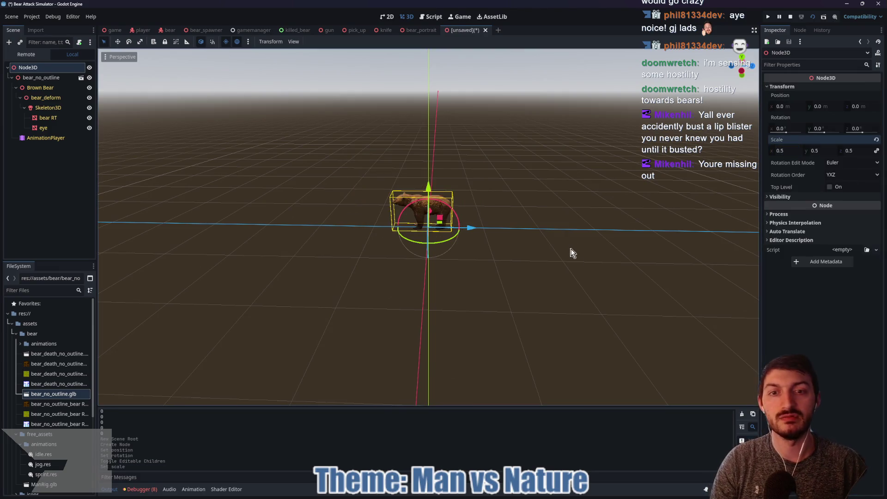
# Step: Inspect the half-size bear from several angles, then close the unsaved test scene
pyautogui.moveTo(525, 252)
pyautogui.mouseDown()
pyautogui.moveTo(515, 277)
pyautogui.moveTo(590, 268)
pyautogui.moveTo(516, 274)
pyautogui.mouseUp()
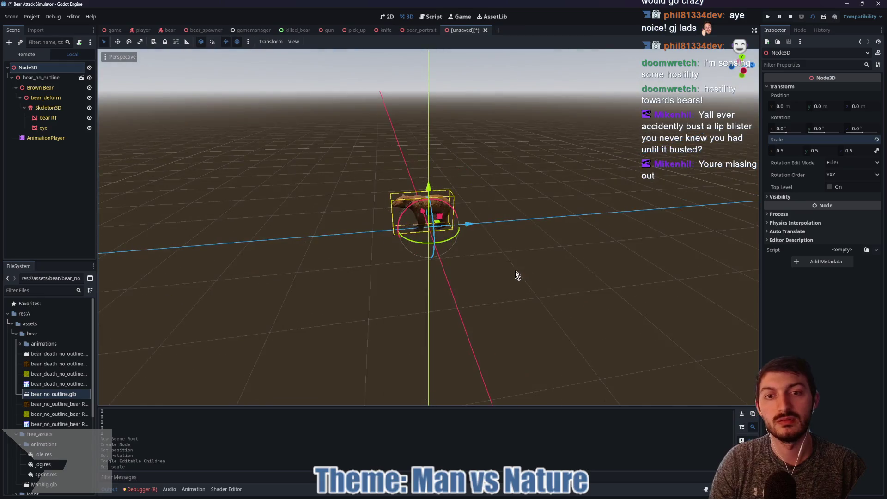
pyautogui.scroll(5, 515, 271)
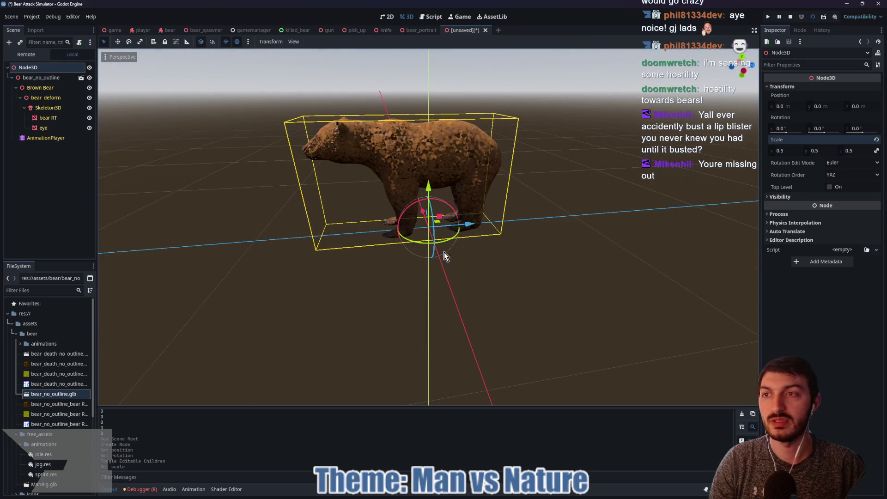
pyautogui.moveTo(517, 258)
pyautogui.mouseDown()
pyautogui.moveTo(588, 264)
pyautogui.moveTo(517, 267)
pyautogui.mouseUp()
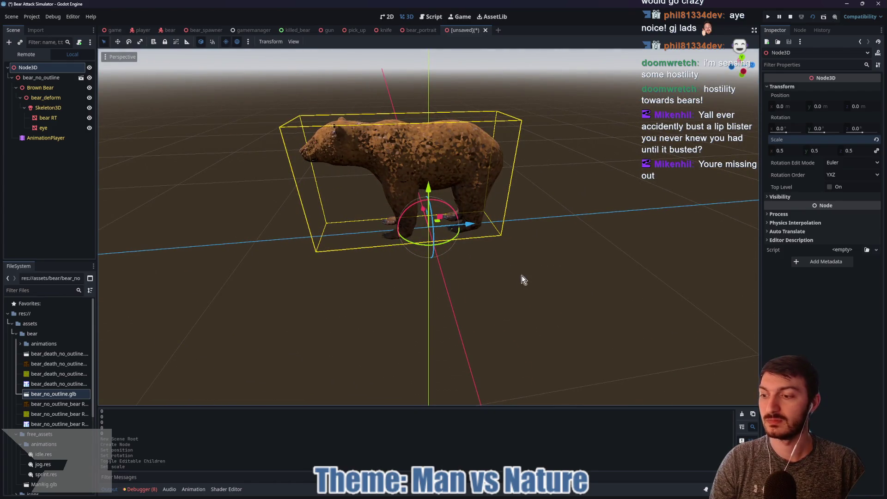
pyautogui.moveTo(366, 273)
pyautogui.mouseDown()
pyautogui.moveTo(610, 256)
pyautogui.moveTo(375, 262)
pyautogui.mouseUp()
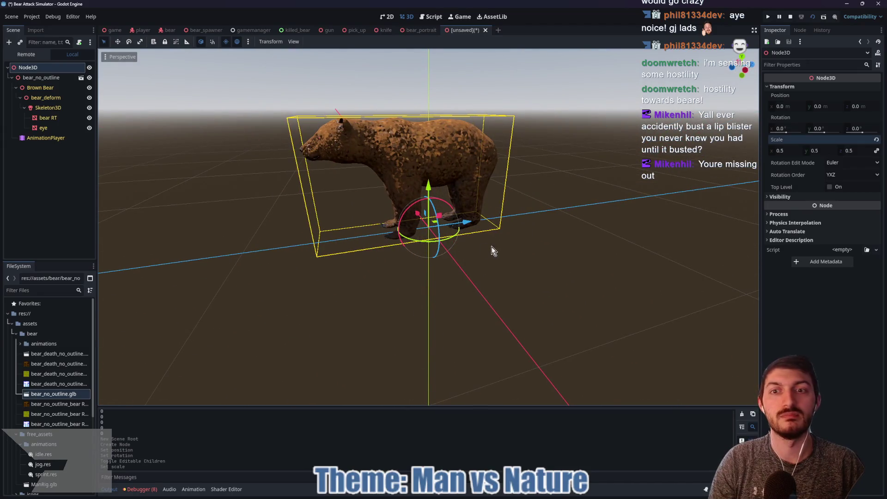
pyautogui.scroll(5, 351, 276)
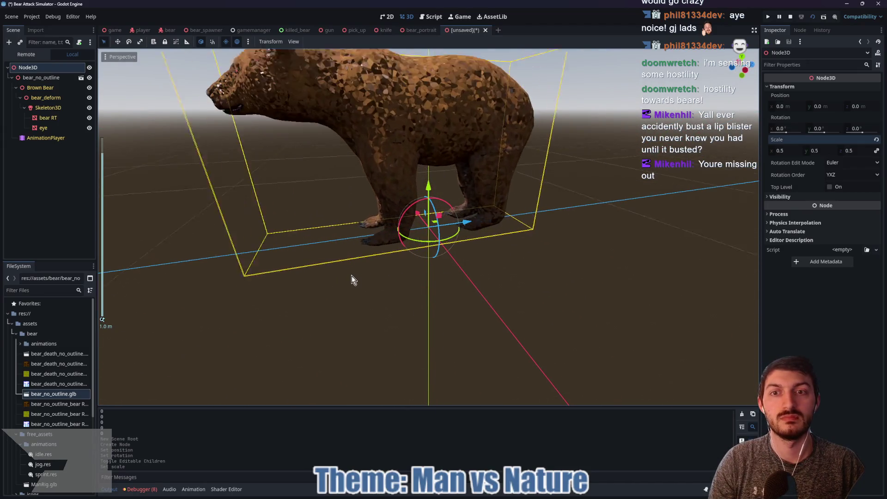
pyautogui.moveTo(354, 276)
pyautogui.mouseDown()
pyautogui.moveTo(456, 298)
pyautogui.moveTo(390, 297)
pyautogui.mouseUp()
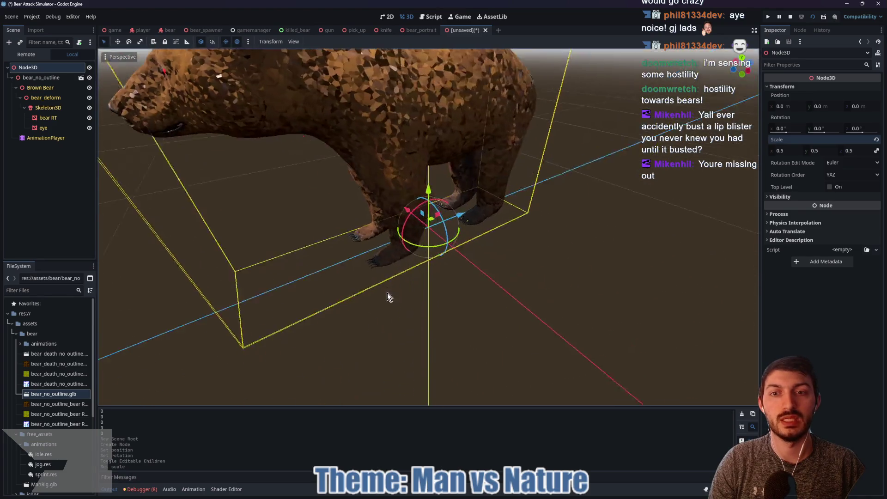
pyautogui.scroll(-4, 452, 276)
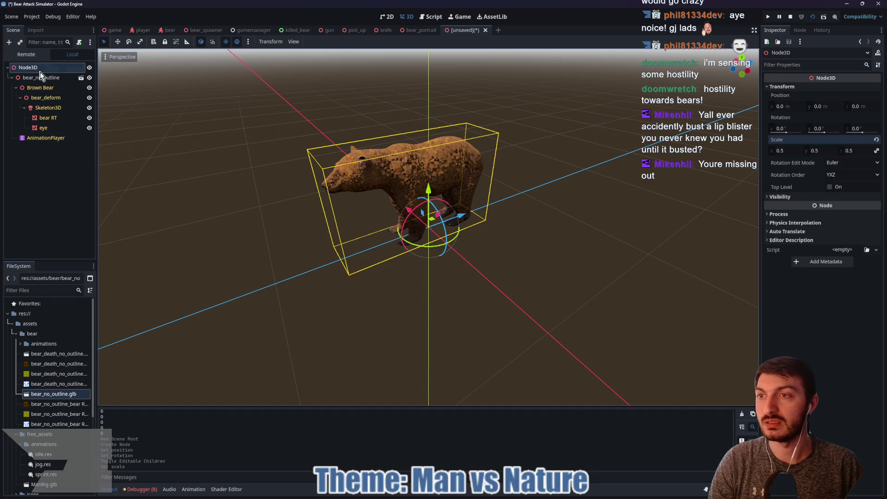
pyautogui.click(486, 30)
# Step: Discard the test scene's changes and expand the project's bear folder in FileSystem
pyautogui.click(490, 264)
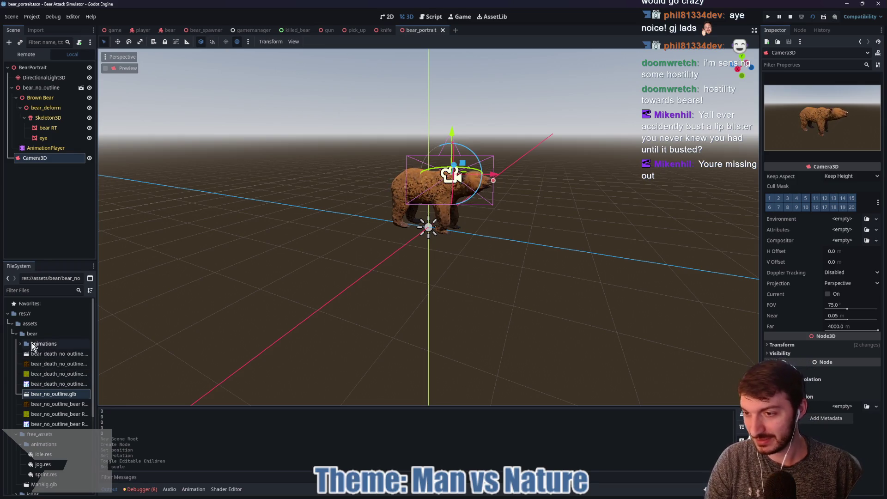
pyautogui.click(11, 327)
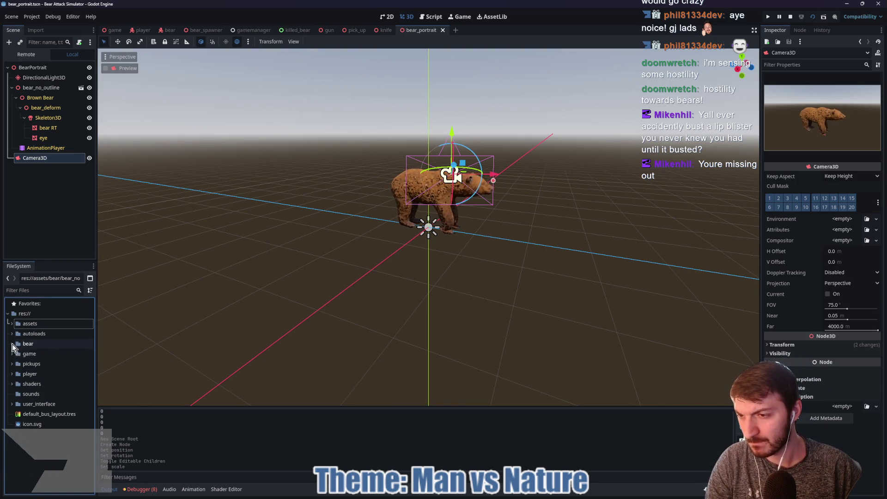
pyautogui.click(12, 344)
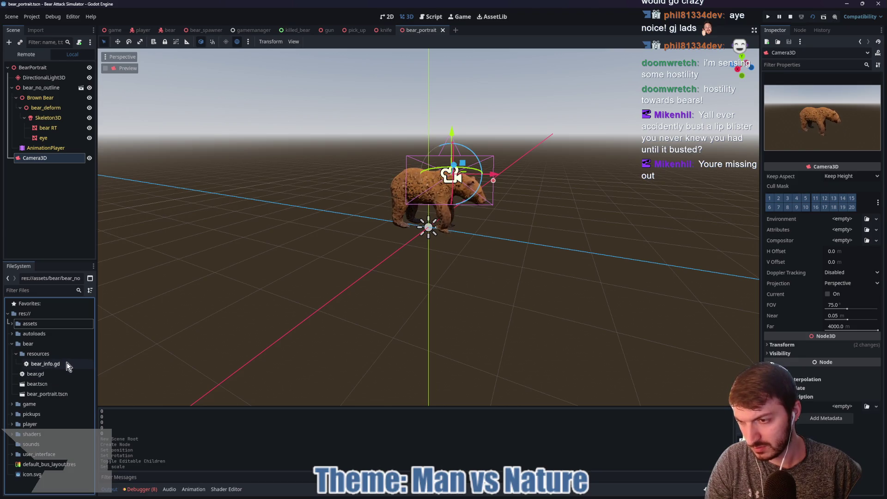
# Step: Duplicate bear.tscn as baby_bear.tscn and select the new file
pyautogui.click(46, 384)
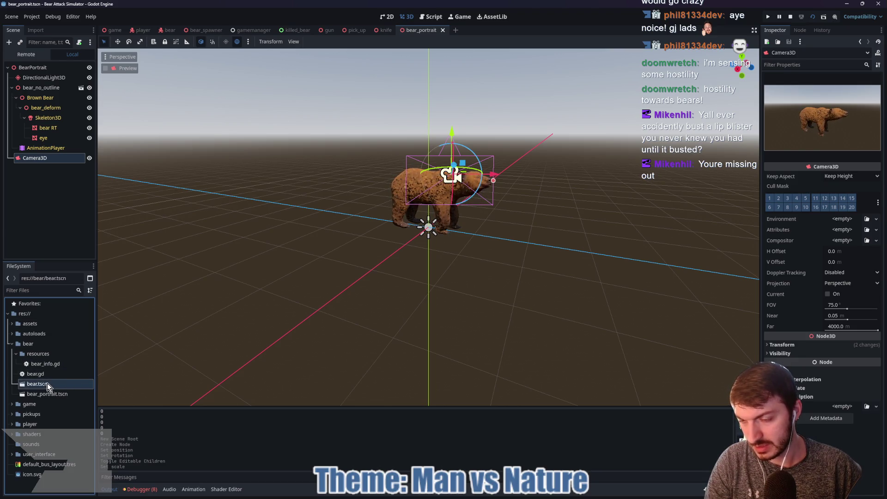
pyautogui.hotkey('ctrl', 'd')
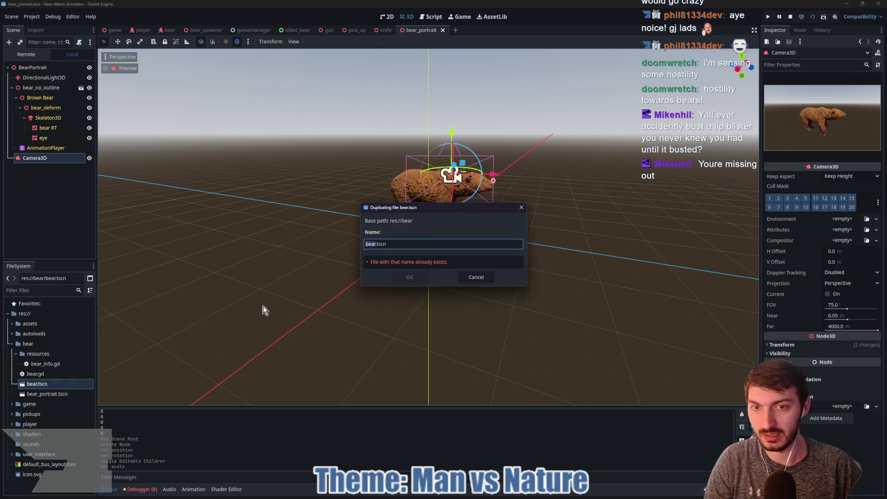
pyautogui.write('baby')
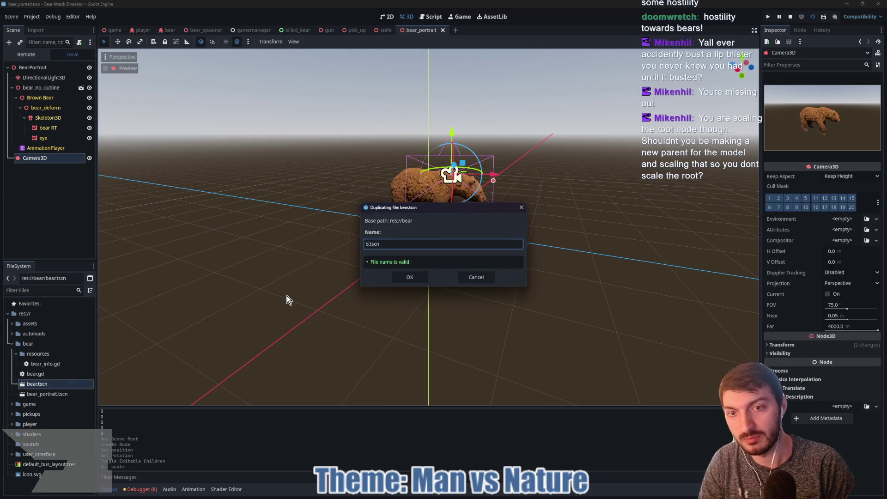
pyautogui.write('_bear')
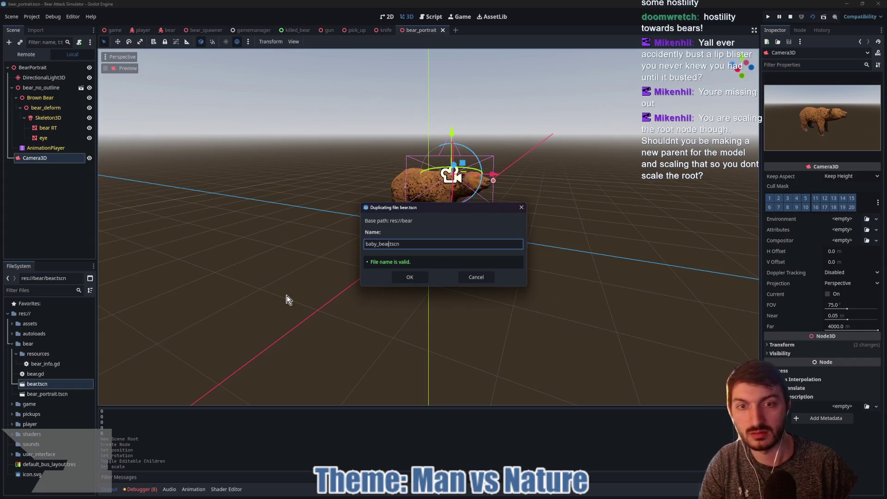
pyautogui.click(410, 277)
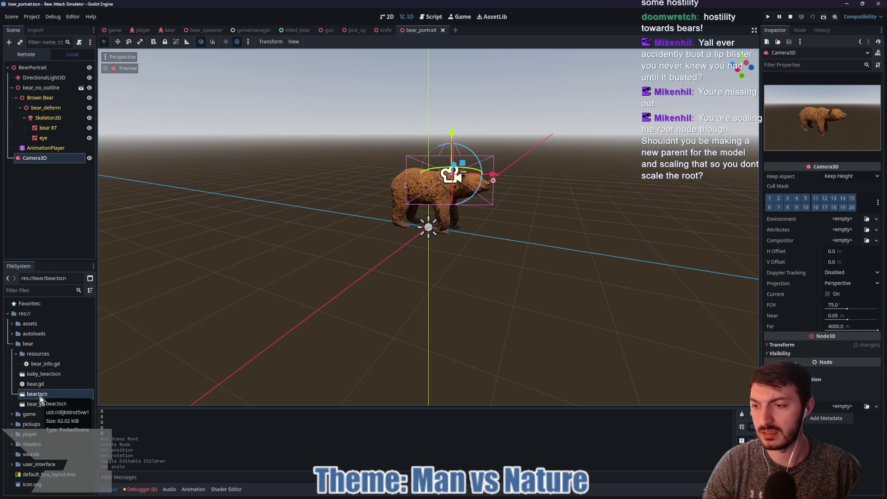
pyautogui.click(53, 376)
# Step: Open baby_bear.tscn and add a Node3D child under the Bear root
pyautogui.doubleClick(52, 375)
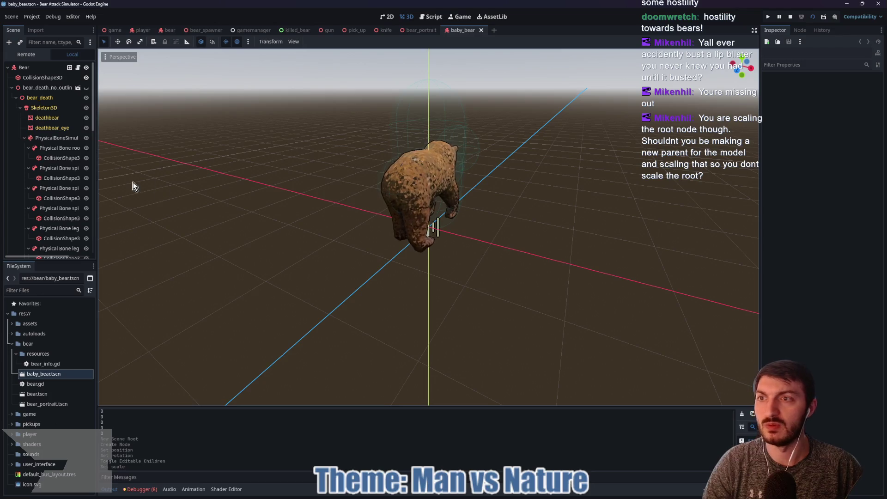
pyautogui.moveTo(401, 275); pyautogui.dragTo(226, 256)
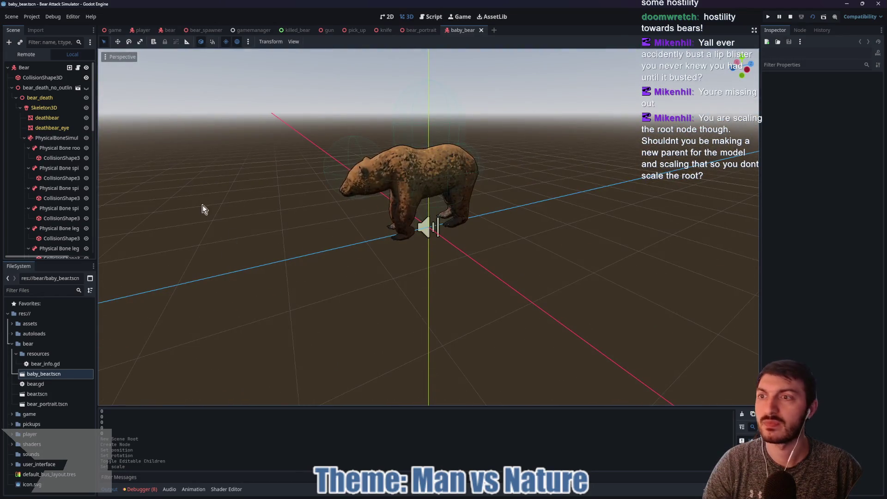
pyautogui.click(12, 88)
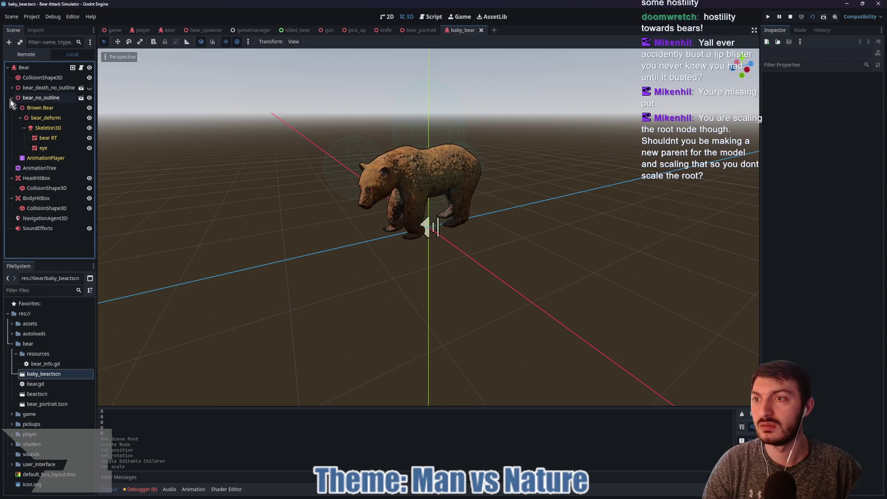
pyautogui.click(12, 98)
pyautogui.click(24, 67)
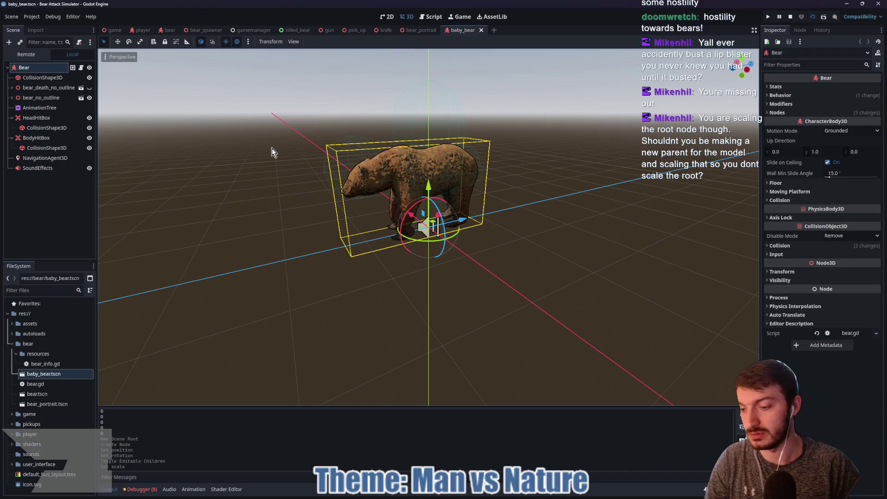
pyautogui.hotkey('ctrl', 'a')
pyautogui.write('node3d')
pyautogui.press('Return')
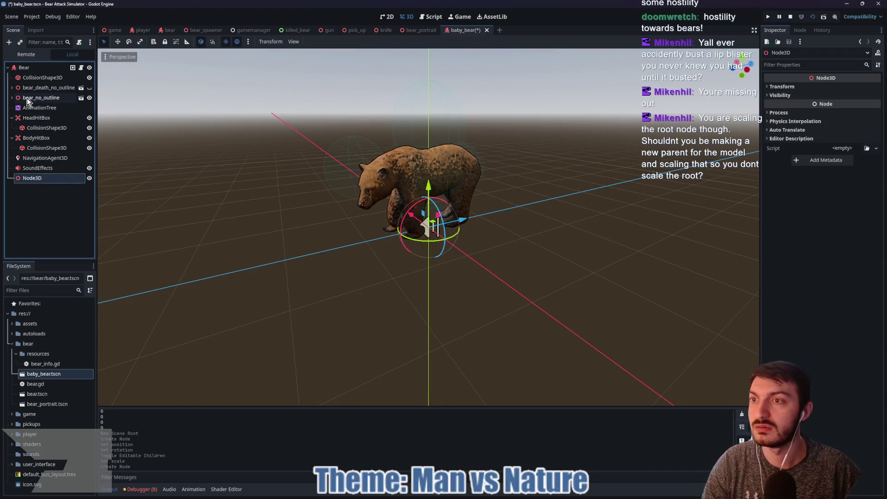
# Step: Rename the root node from Bear to BabyBear
pyautogui.doubleClick(25, 71)
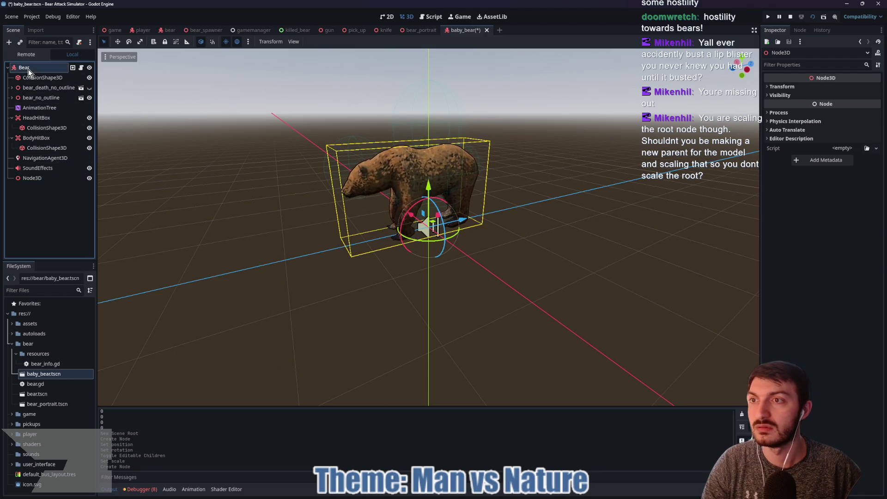
pyautogui.write('BabyBear')
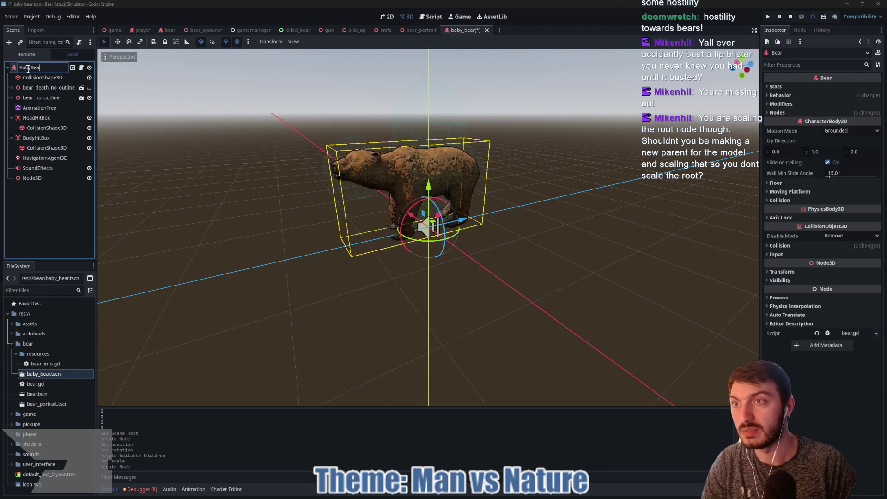
pyautogui.press('Return')
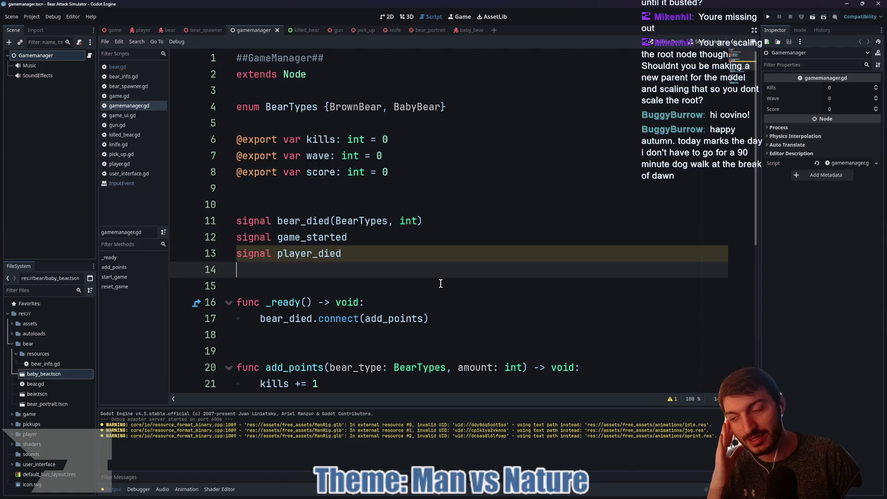
# Step: Review the exports and signals section of gamemanager.gd
pyautogui.moveTo(494, 497)
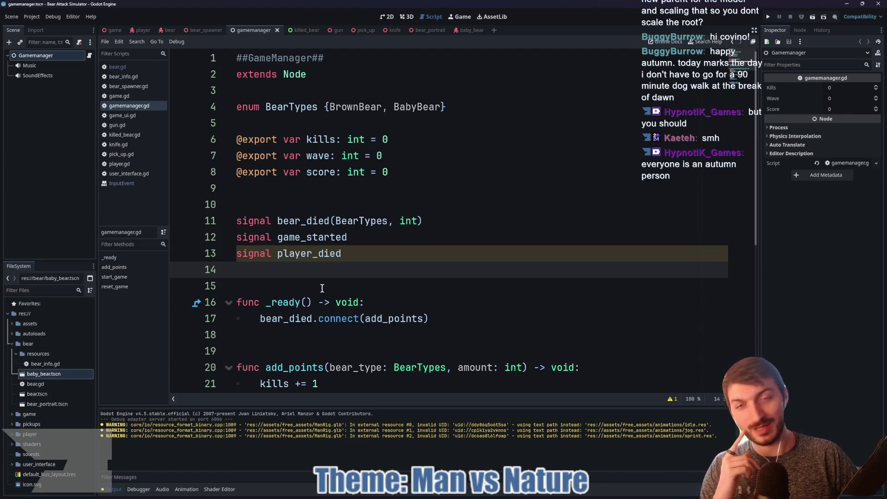
pyautogui.click(254, 204)
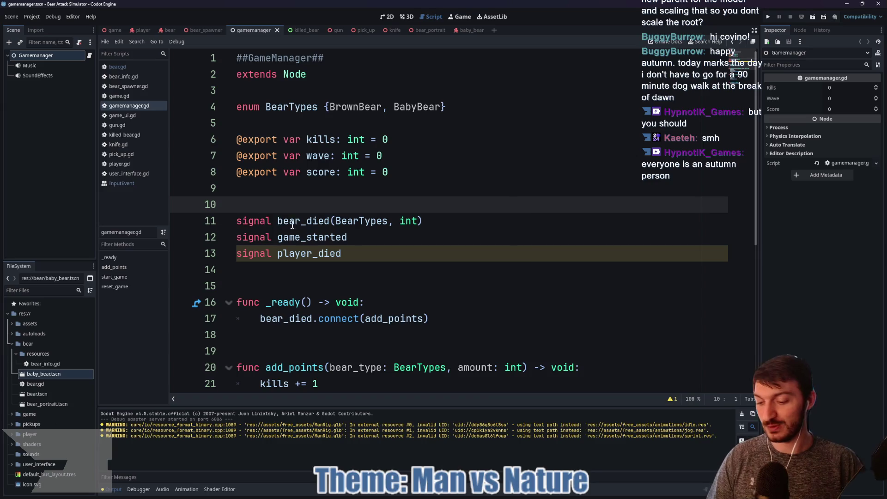
pyautogui.click(296, 284)
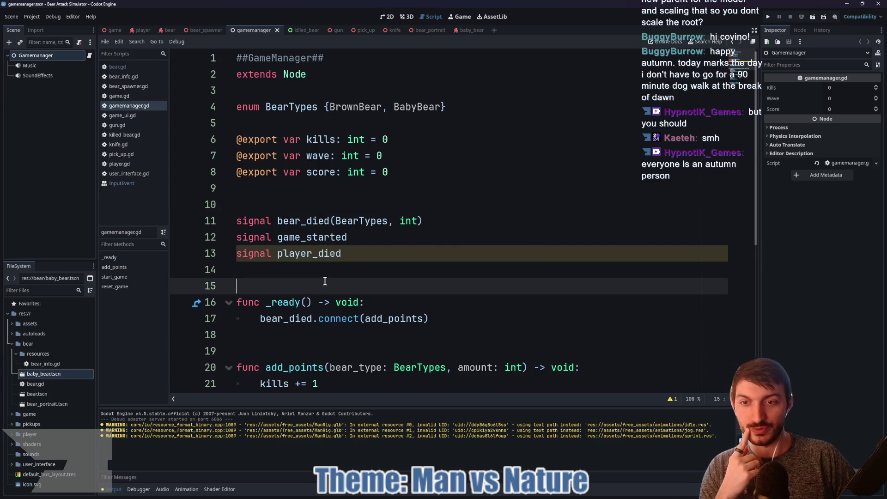
pyautogui.click(309, 274)
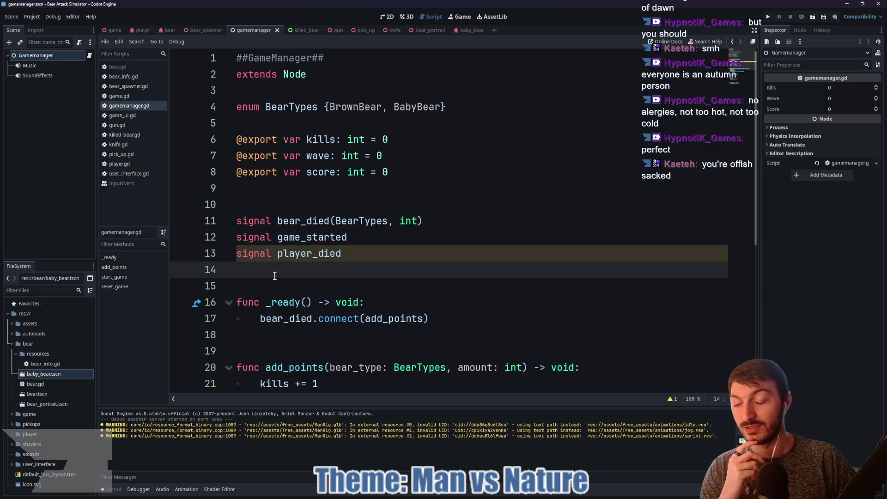
pyautogui.click(278, 282)
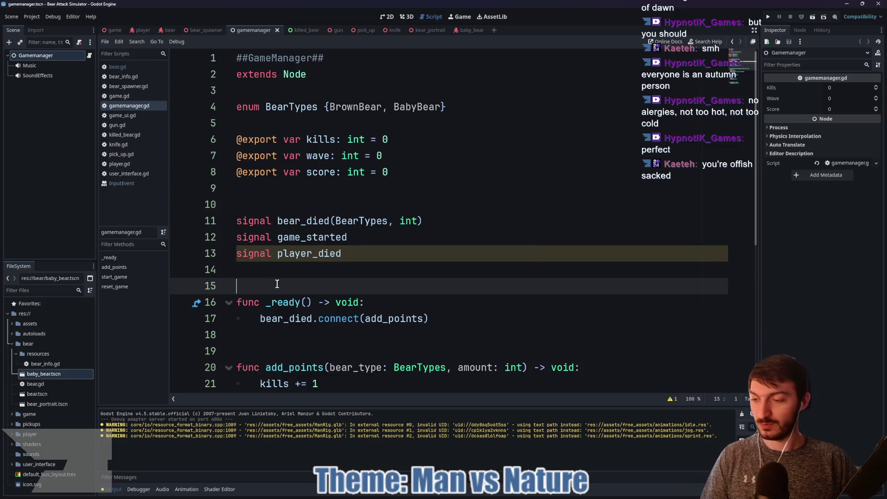
pyautogui.click(229, 187)
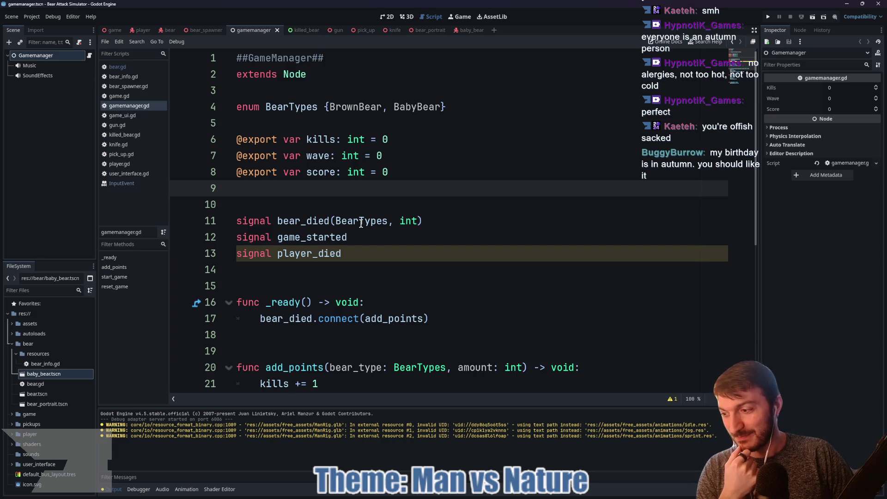
pyautogui.click(267, 203)
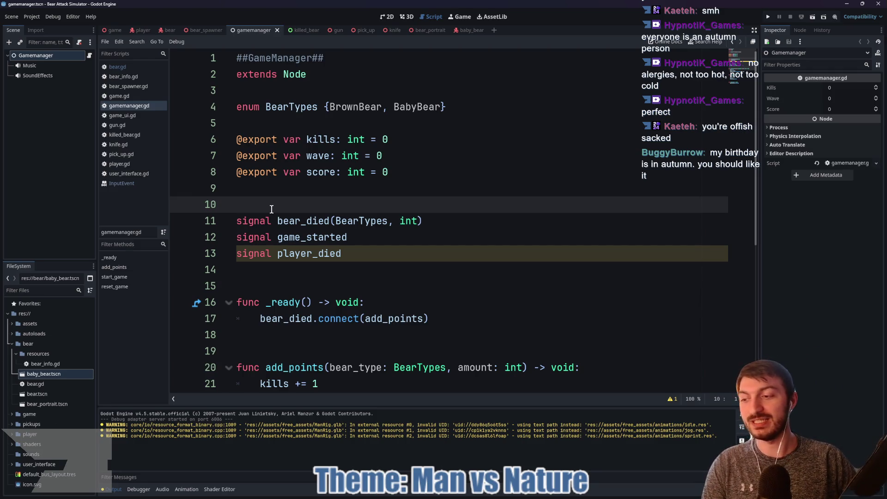
pyautogui.click(326, 190)
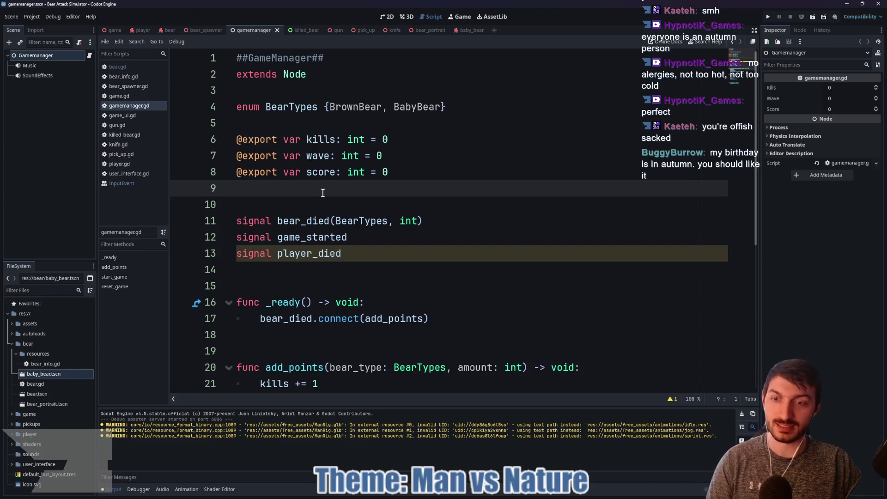
# Step: Check the BabyBear entry in the BearTypes enum, then open the baby bear's bear script
pyautogui.click(321, 204)
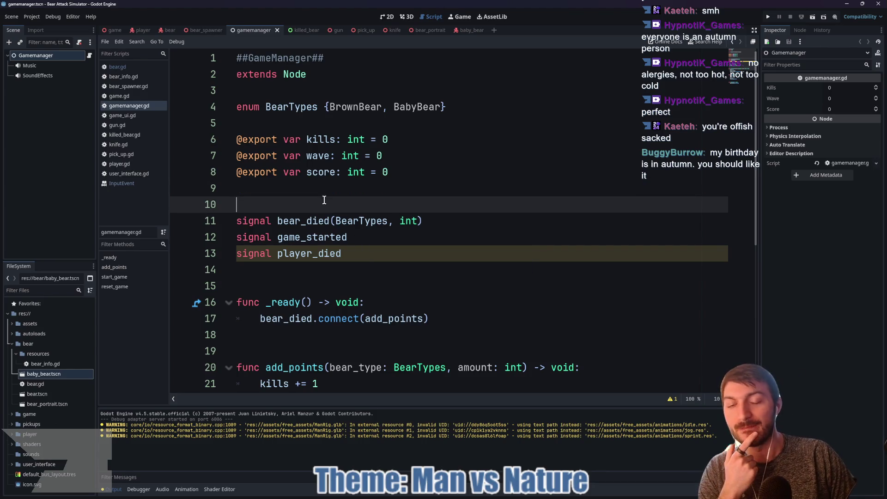
pyautogui.click(350, 258)
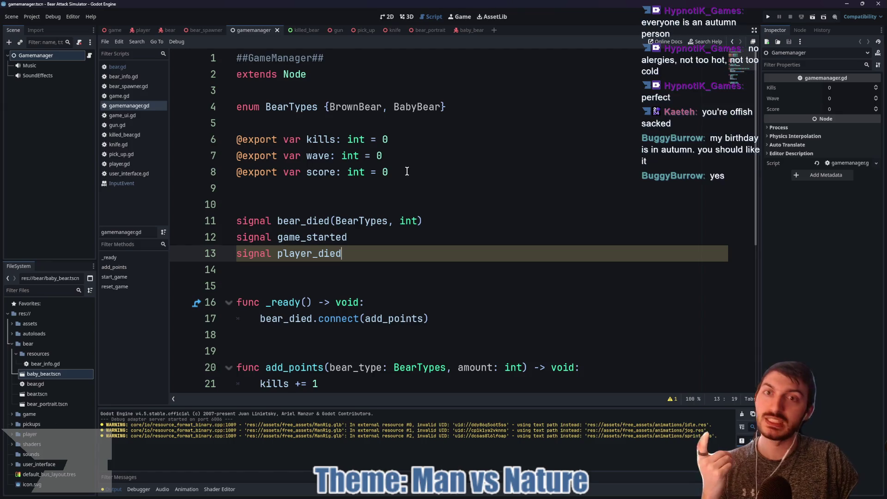
pyautogui.click(349, 138)
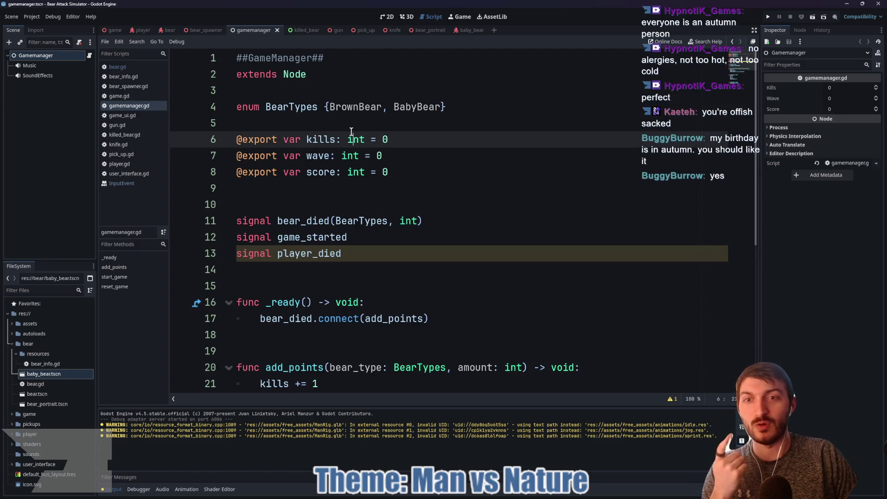
pyautogui.click(328, 121)
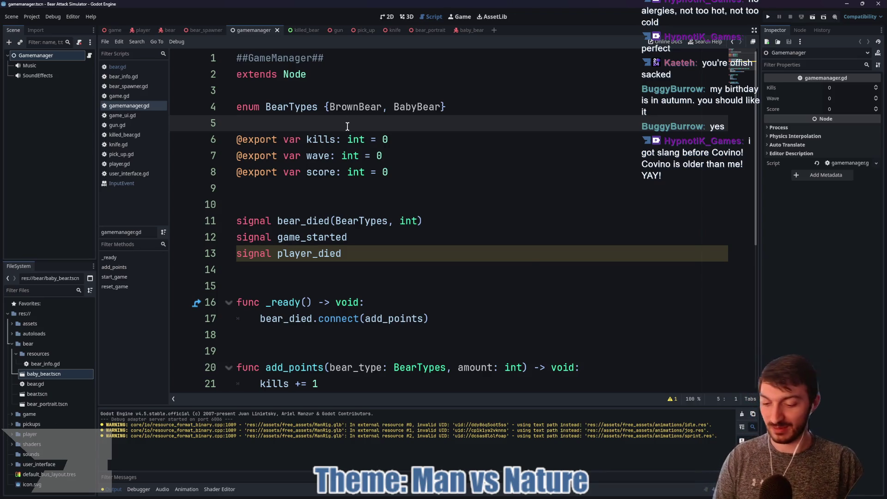
pyautogui.click(416, 114)
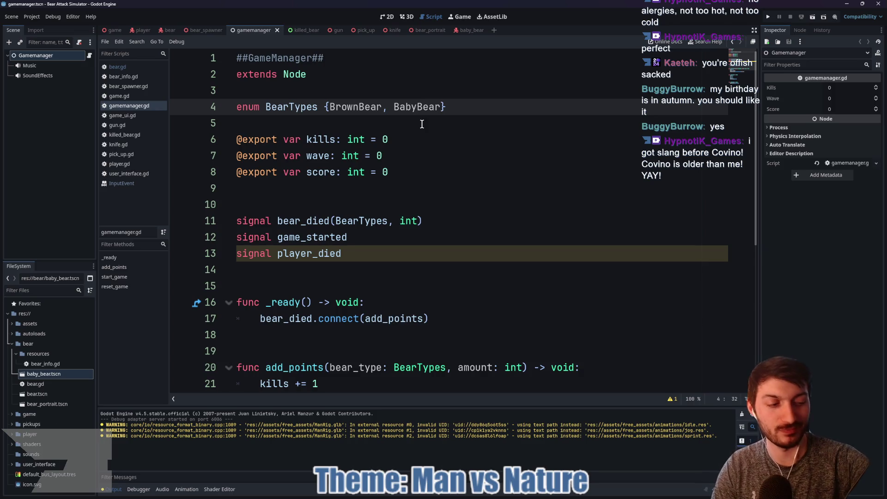
pyautogui.click(463, 124)
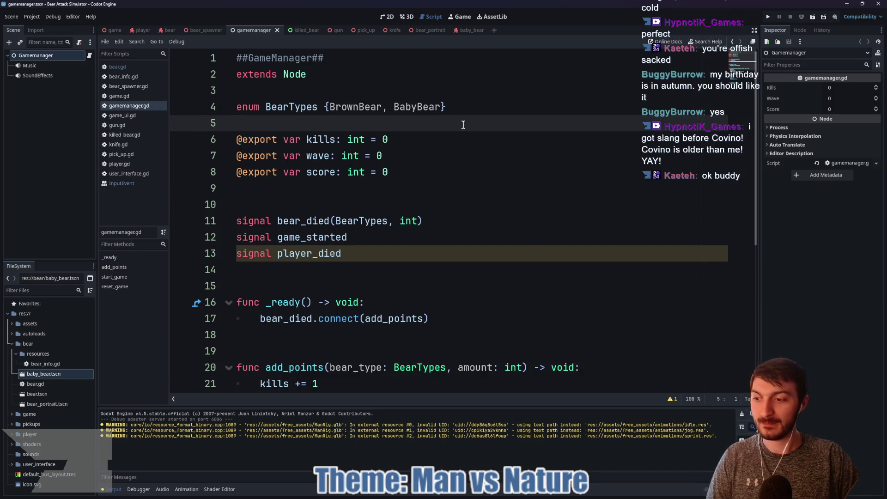
pyautogui.click(438, 107)
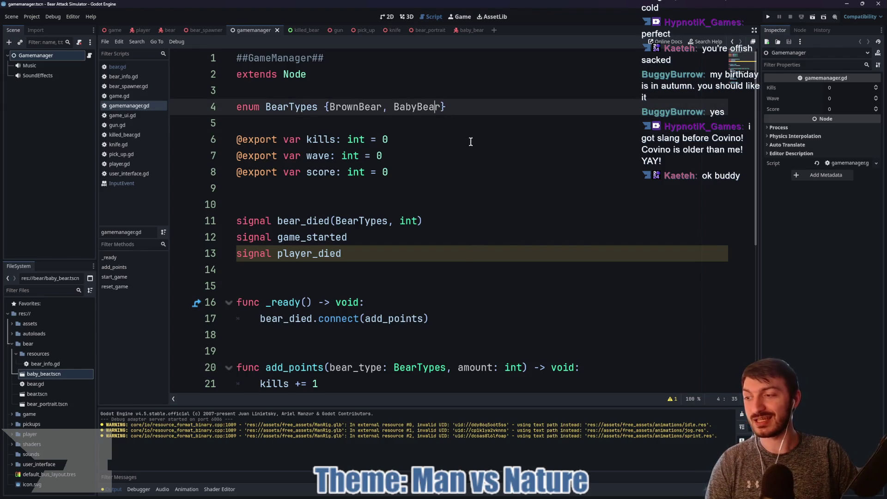
pyautogui.click(451, 108)
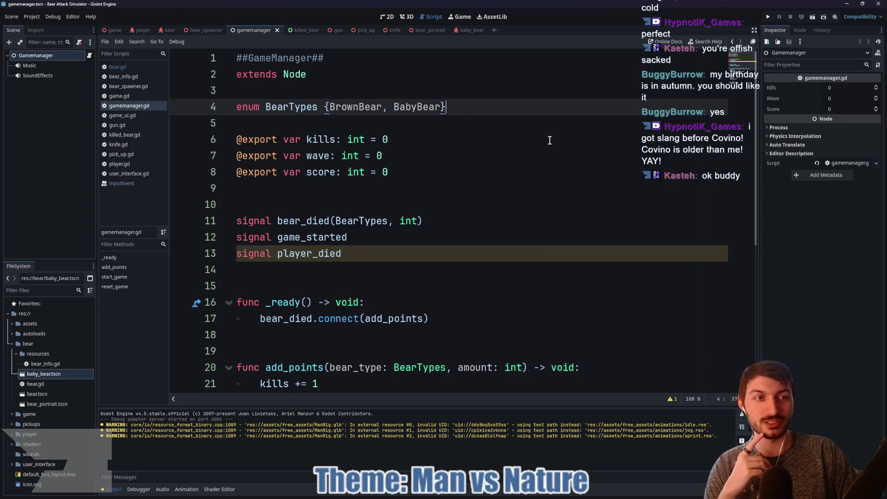
pyautogui.click(469, 31)
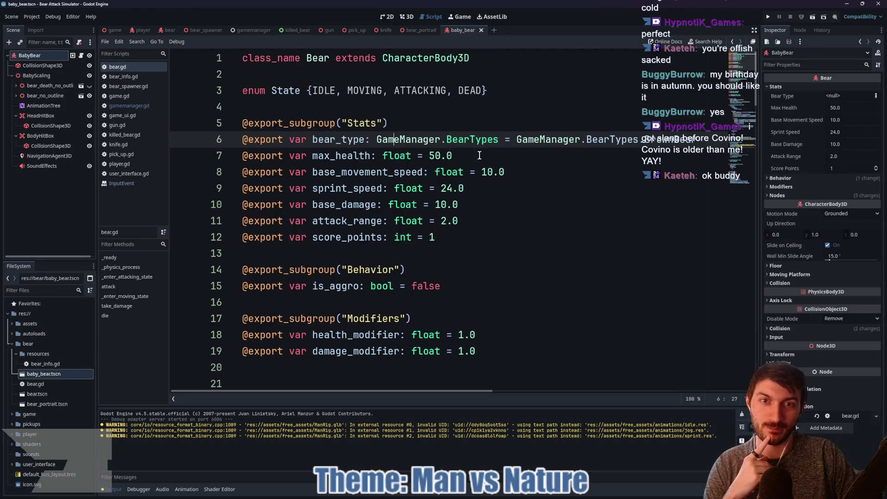
# Step: Follow bear_type's BearTypes reference in bear.gd to the enum in gamemanager.gd
pyautogui.click(478, 153)
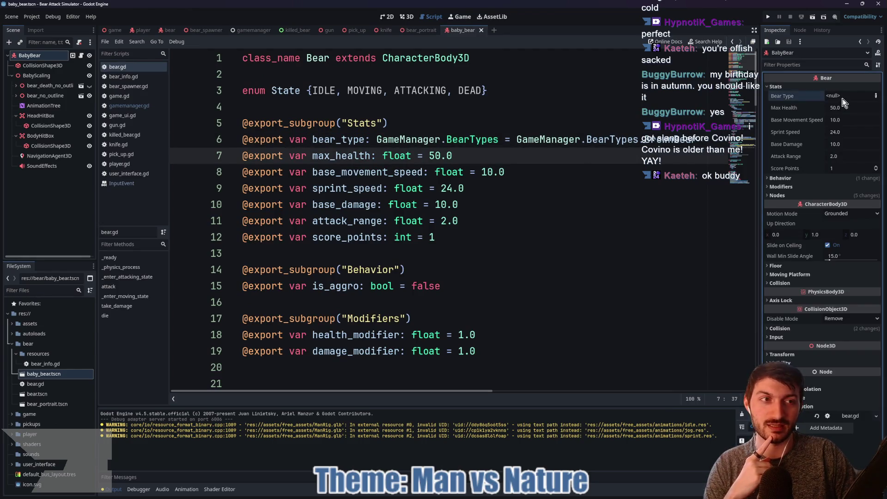
pyautogui.click(476, 139)
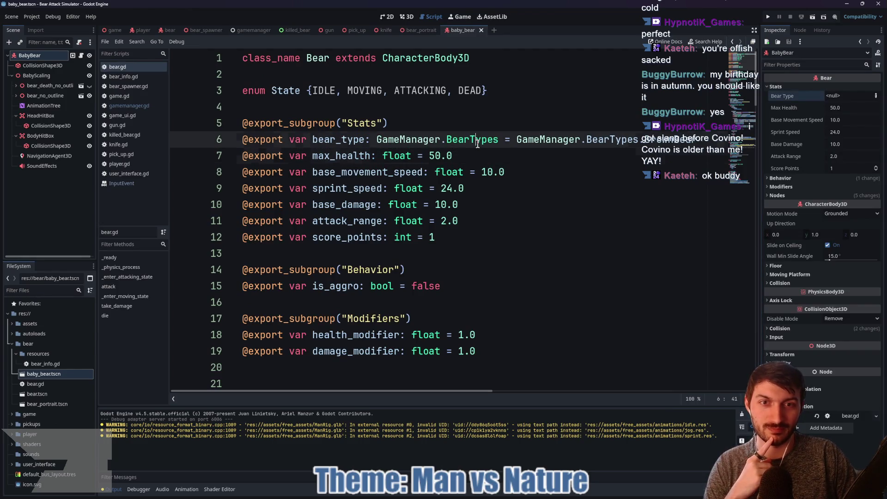
pyautogui.keyDown('ctrl'); pyautogui.click(412, 143); pyautogui.keyUp('ctrl')
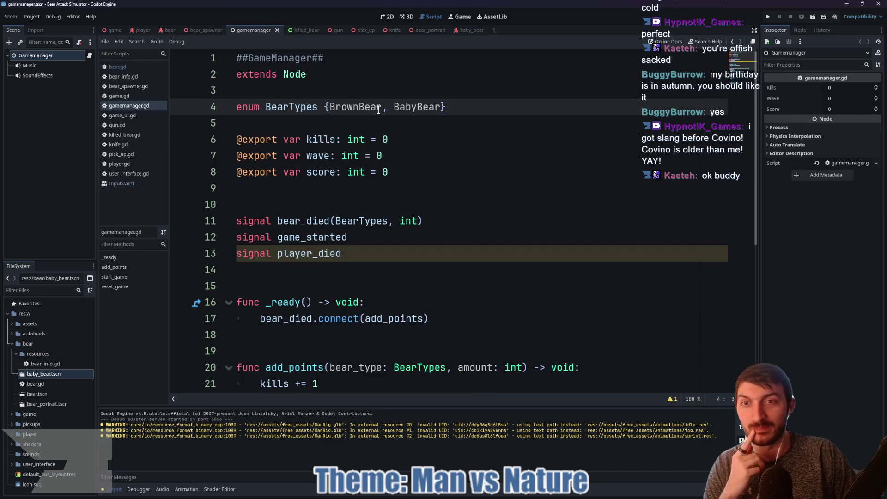
pyautogui.click(247, 107)
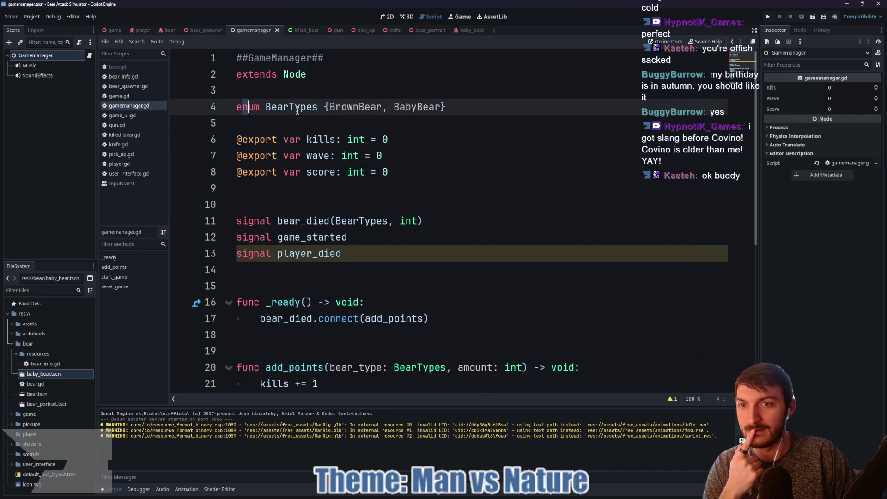
# Step: Look over the GameManager signals, then bring the web browser forward
pyautogui.click(386, 116)
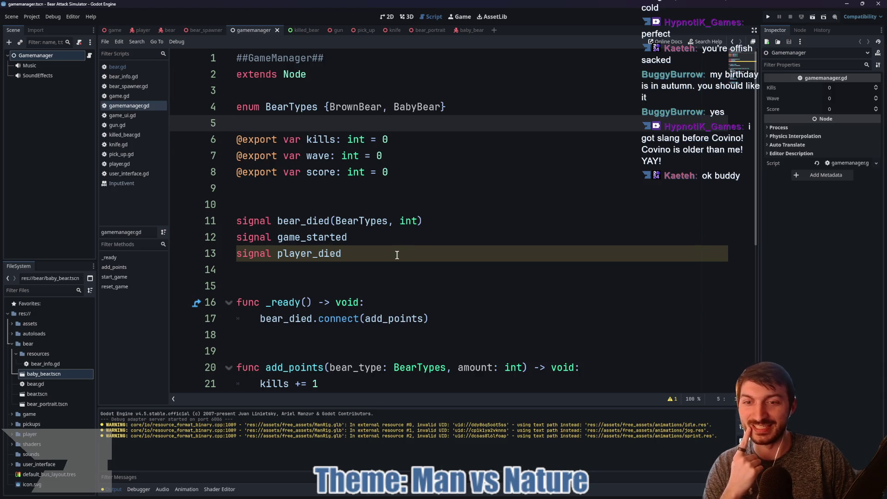
pyautogui.scroll(-3, 400, 252)
pyautogui.click(319, 199)
pyautogui.click(276, 115)
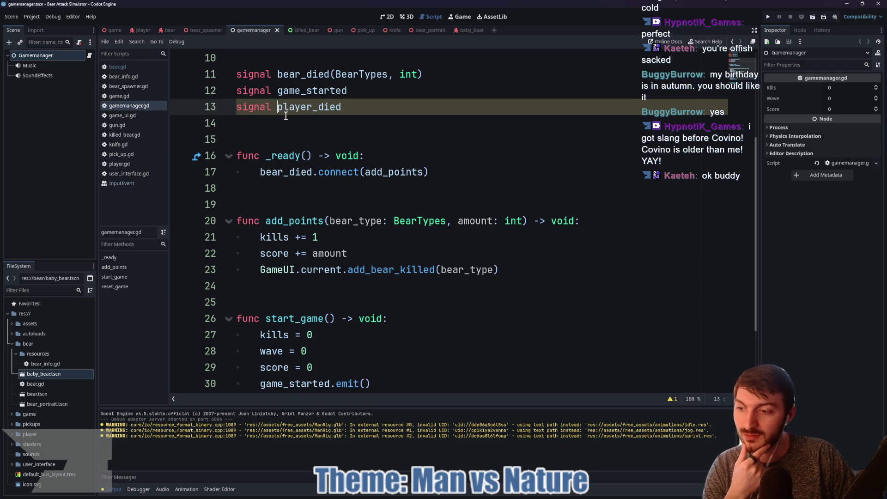
pyautogui.scroll(2, 402, 183)
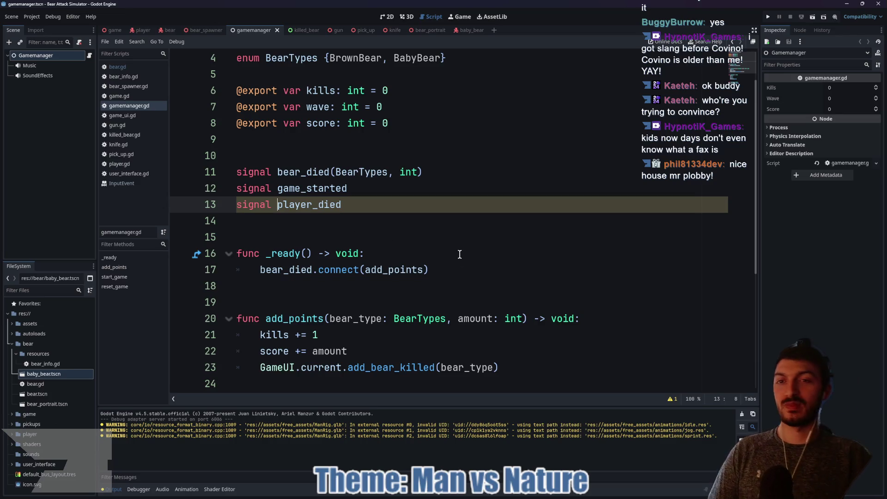
pyautogui.click(489, 497)
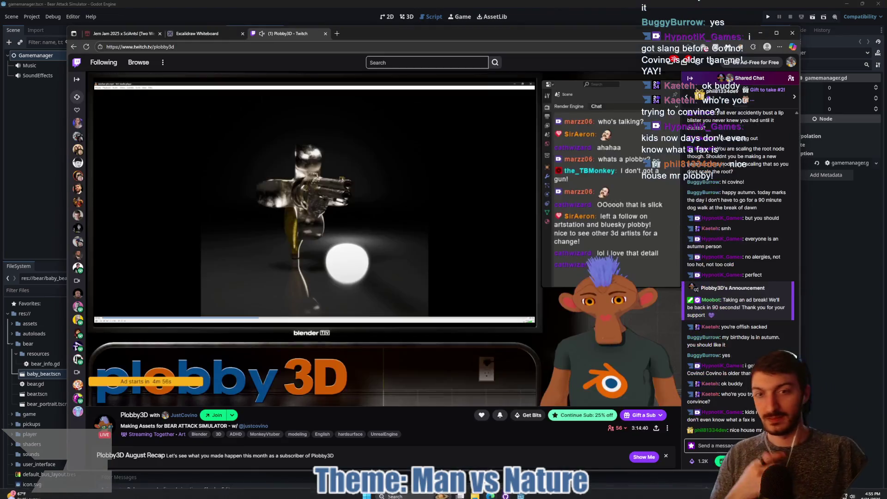
pyautogui.click(212, 31)
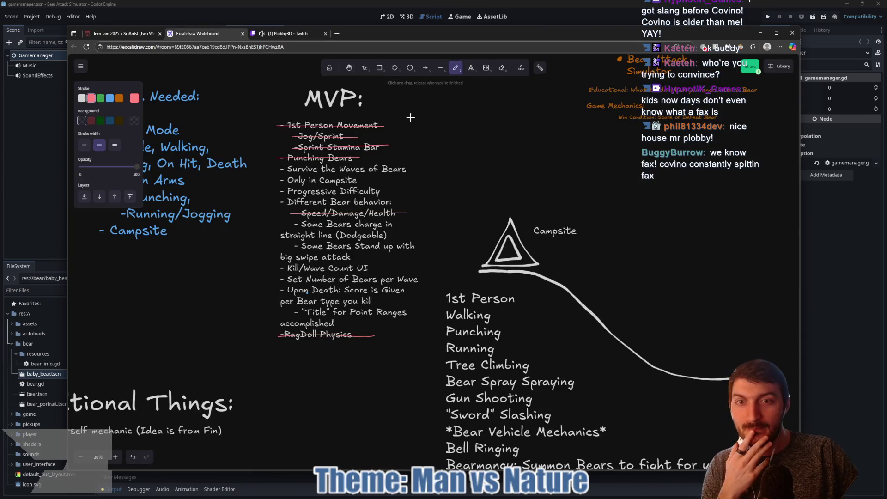
pyautogui.click(138, 33)
pyautogui.hotkey('alt', 'Tab')
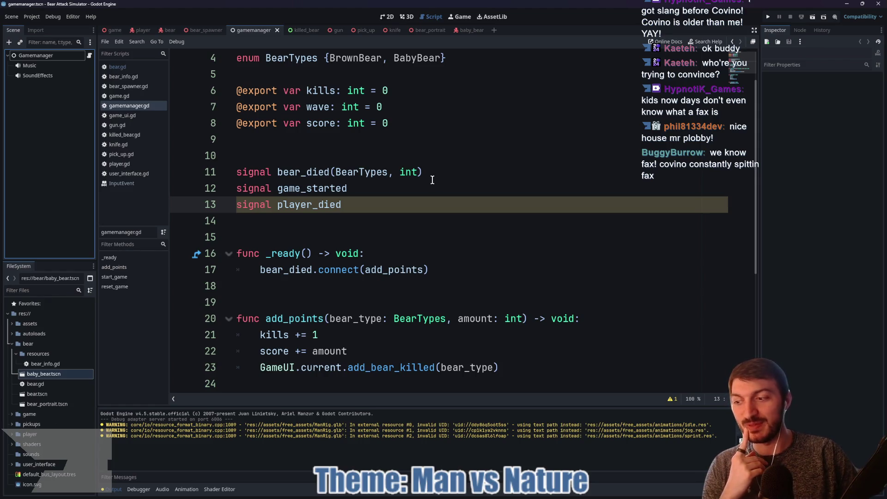
# Step: Look over the GameManager signals around player_died again
pyautogui.click(357, 152)
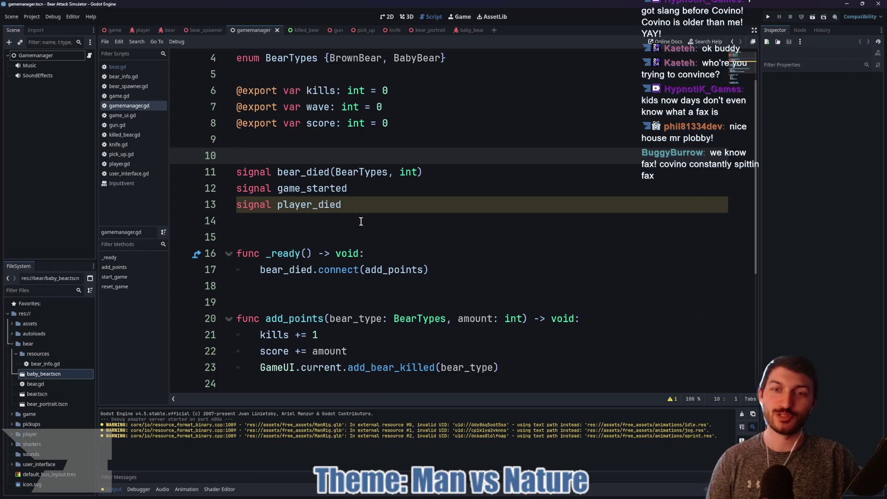
pyautogui.click(363, 206)
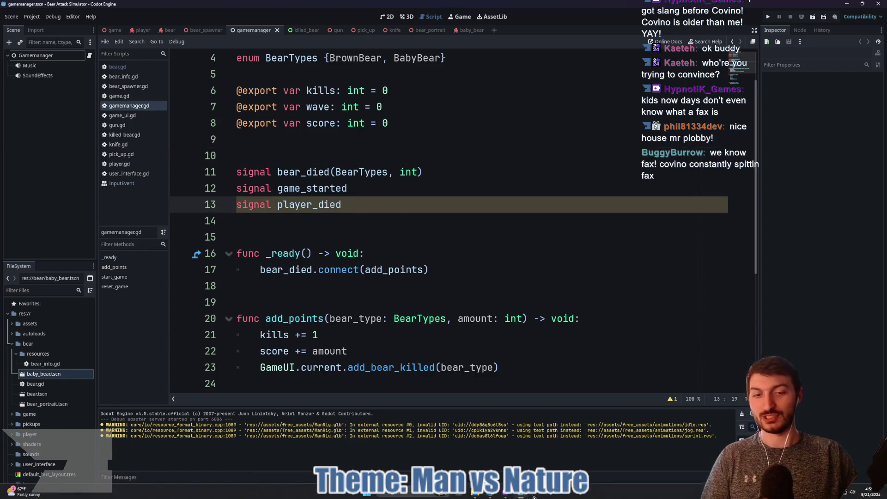
pyautogui.moveTo(490, 494)
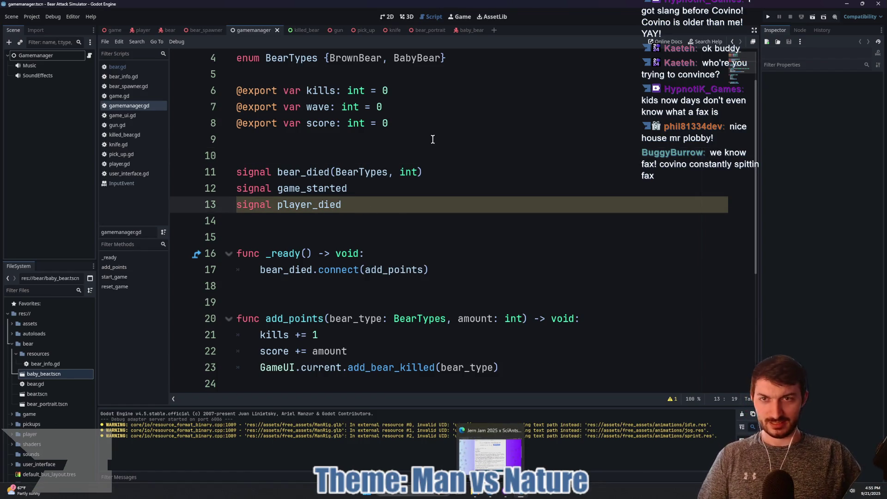
pyautogui.scroll(-1, 387, 182)
pyautogui.scroll(-3, 387, 182)
pyautogui.scroll(5, 387, 181)
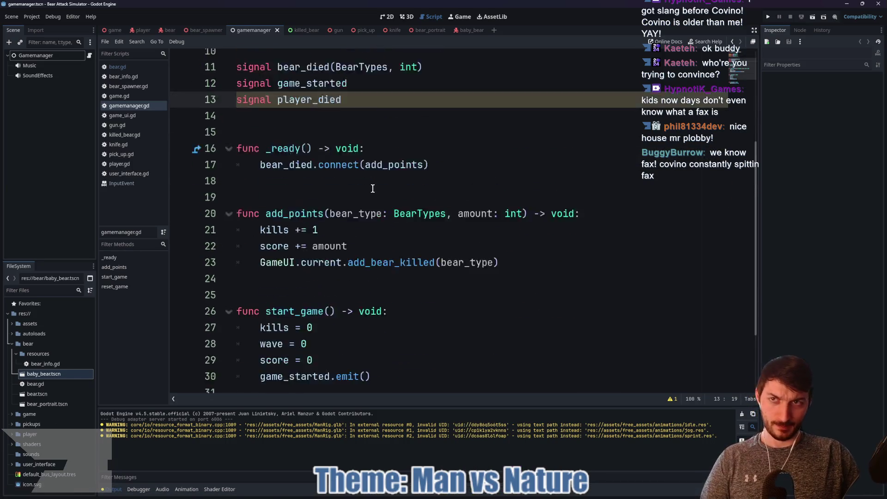
# Step: Flip through the bear_spawner, bear and game scene scripts
pyautogui.click(201, 32)
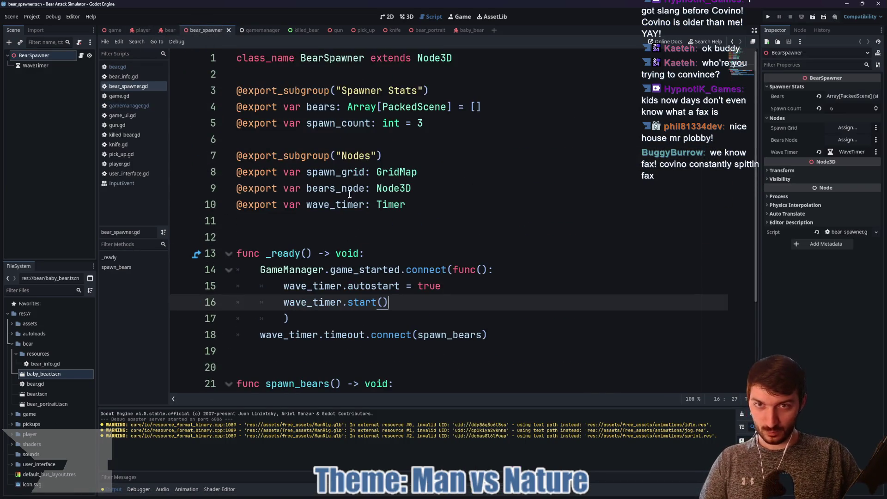
pyautogui.click(167, 30)
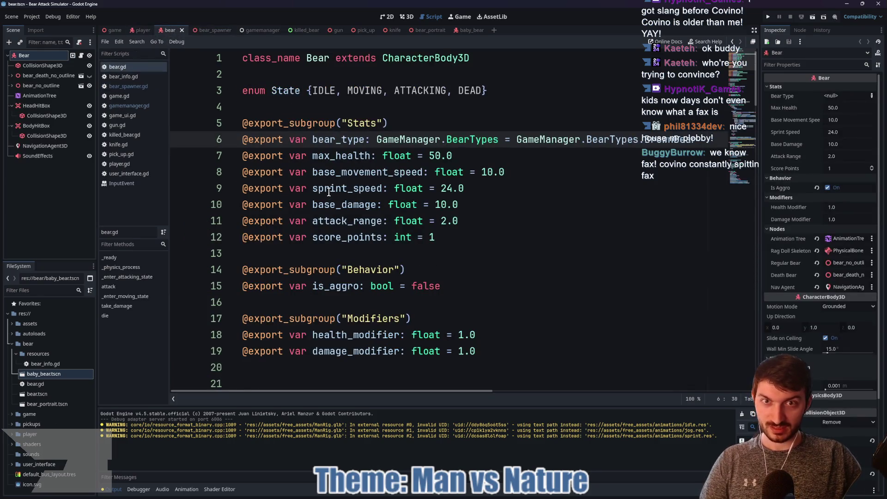
pyautogui.scroll(-8, 430, 227)
pyautogui.scroll(6, 431, 228)
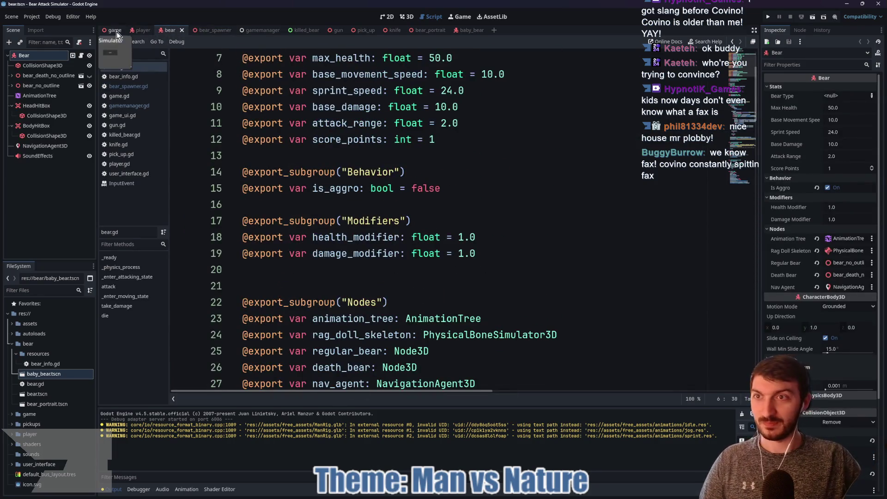
pyautogui.click(115, 30)
pyautogui.scroll(-2, 322, 166)
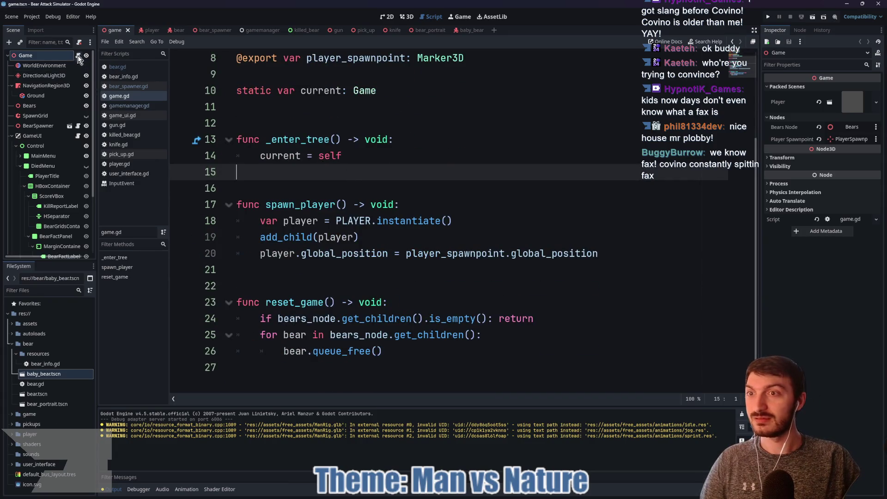
# Step: Open game_ui.gd and expand GameUI's six-entry Bear Facts array in the Inspector
pyautogui.click(78, 136)
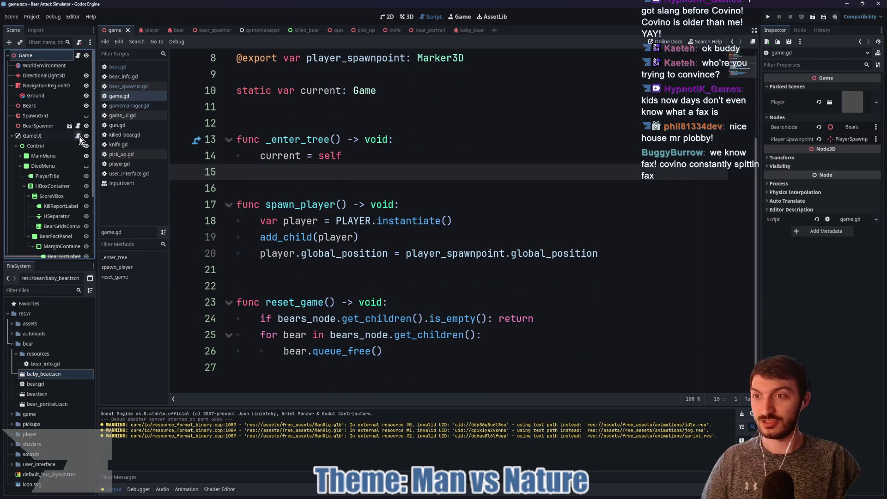
pyautogui.scroll(15, 365, 214)
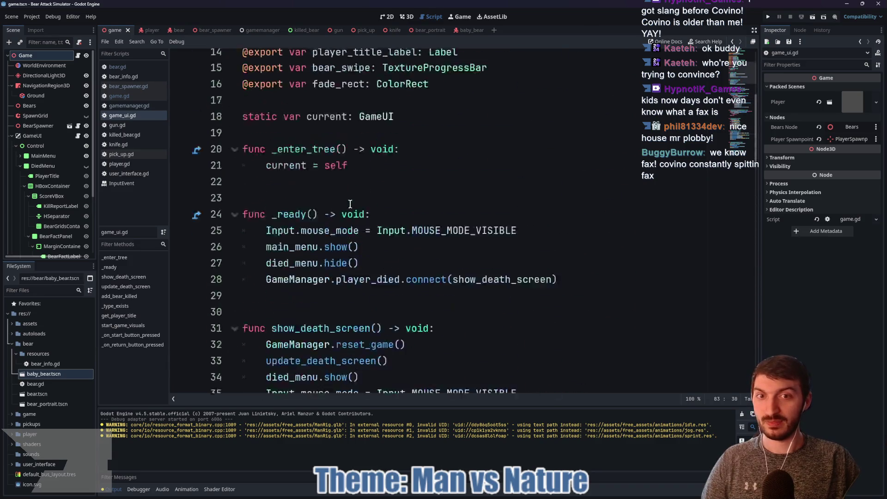
pyautogui.click(33, 136)
pyautogui.click(842, 88)
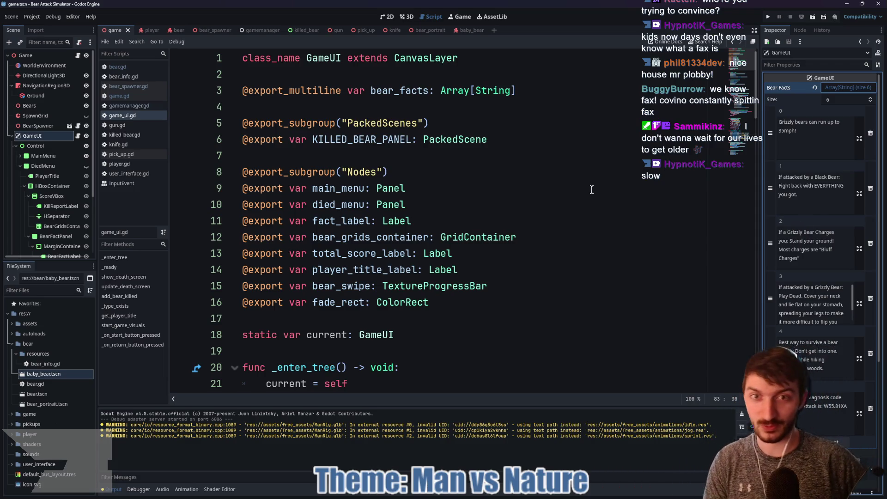
# Step: Collapse Bear Facts, review the pick_up and knife scripts, and end on bear_spawner.gd
pyautogui.click(850, 87)
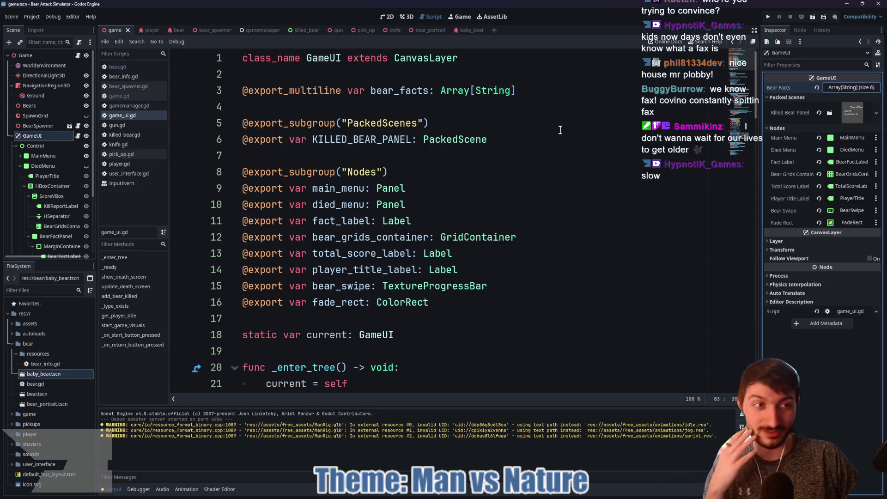
pyautogui.click(409, 160)
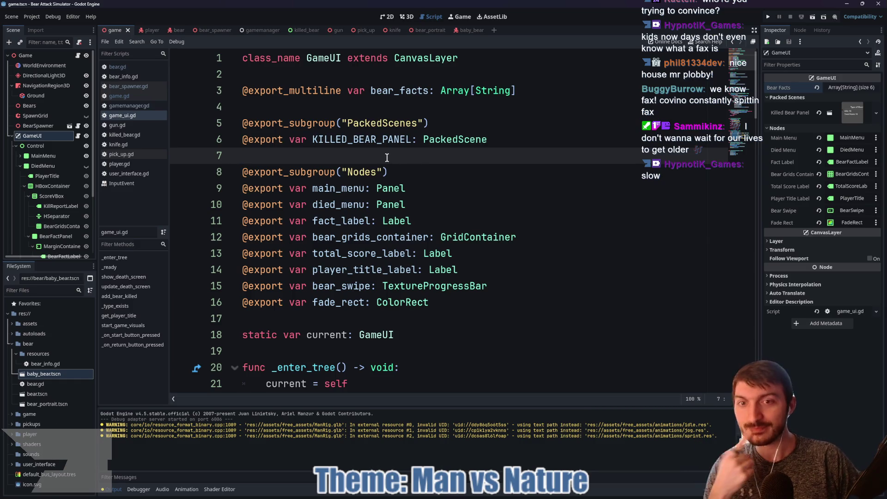
pyautogui.click(363, 30)
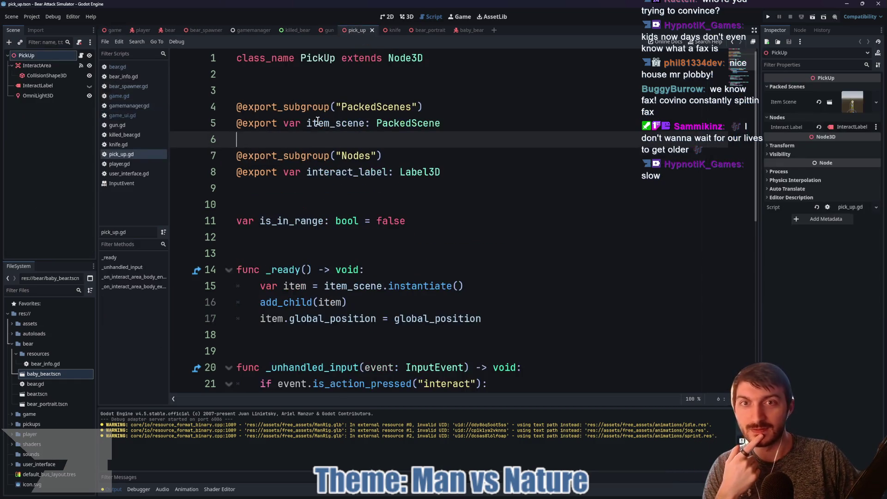
pyautogui.click(320, 201)
pyautogui.click(295, 141)
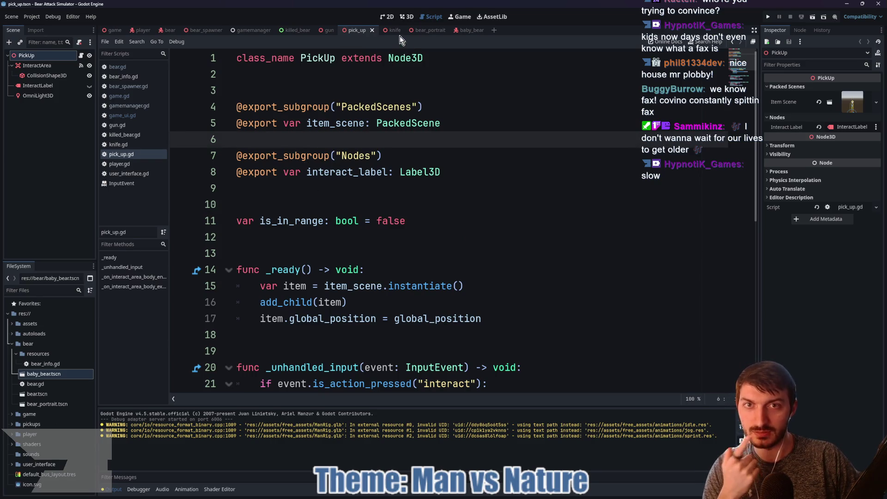
pyautogui.click(387, 31)
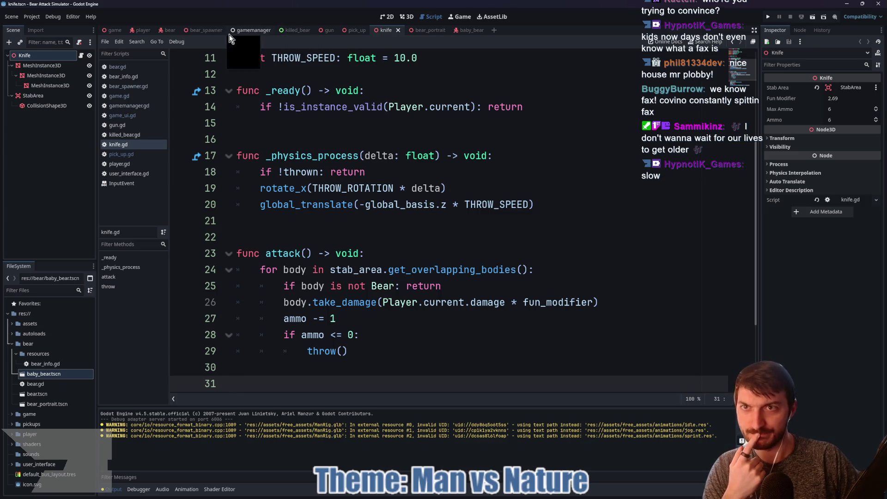
pyautogui.click(198, 30)
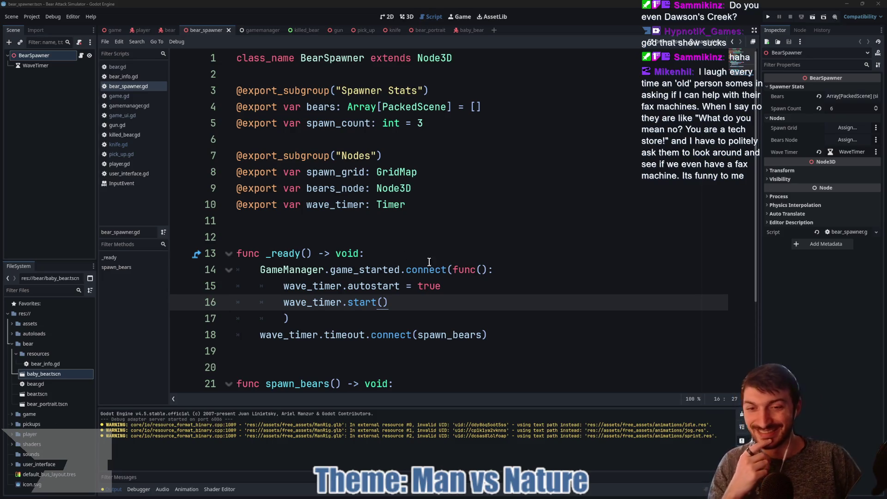
# Step: Read through bear_spawner.gd, including the timeout documentation popup
pyautogui.scroll(-3, 434, 277)
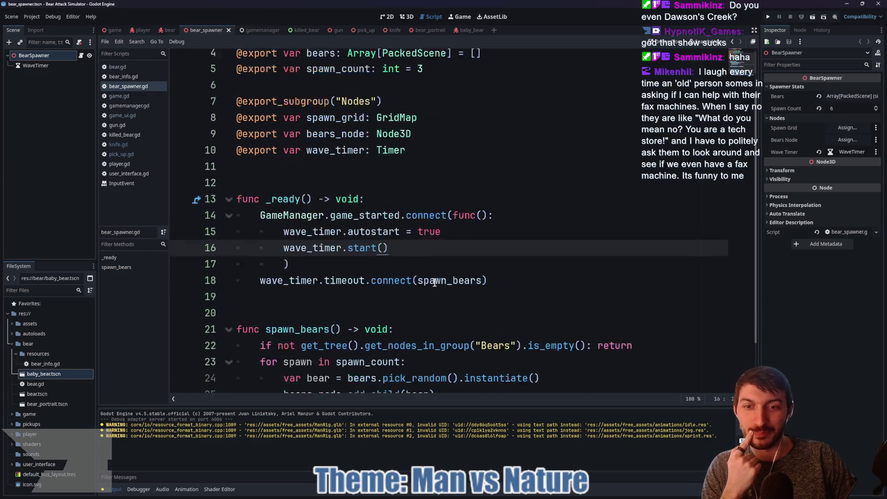
pyautogui.click(350, 250)
pyautogui.click(341, 204)
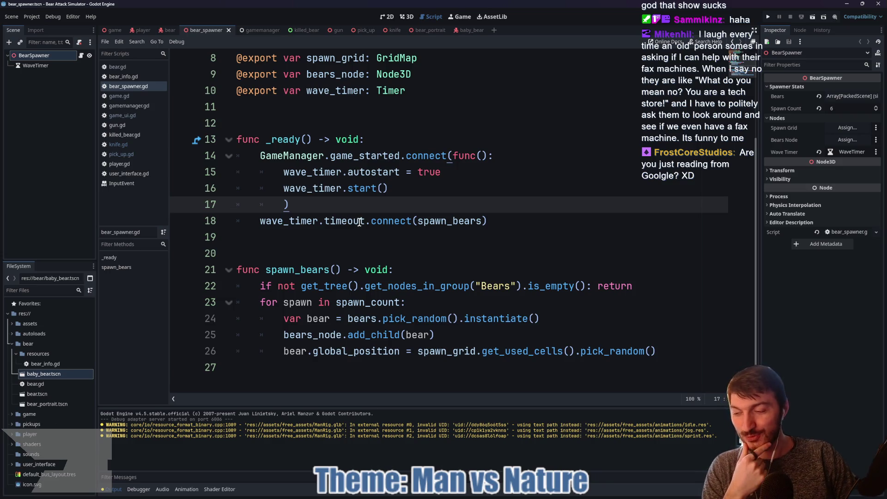
pyautogui.moveTo(359, 220)
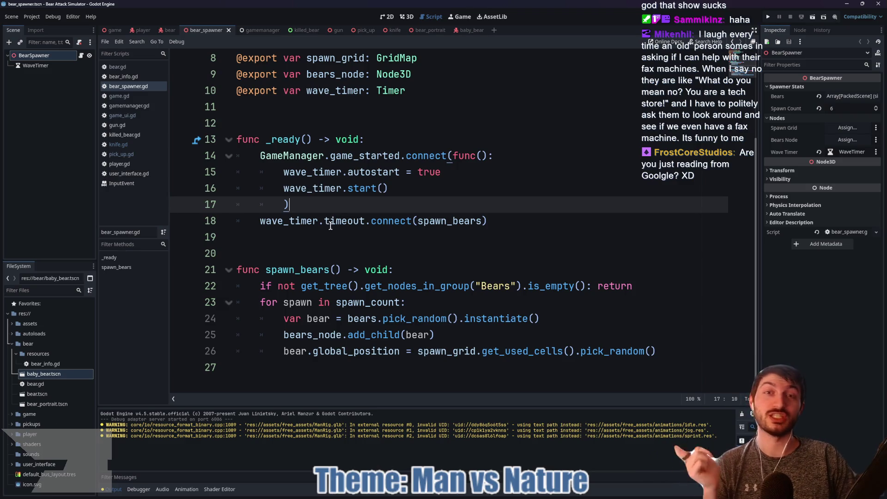
pyautogui.moveTo(331, 227)
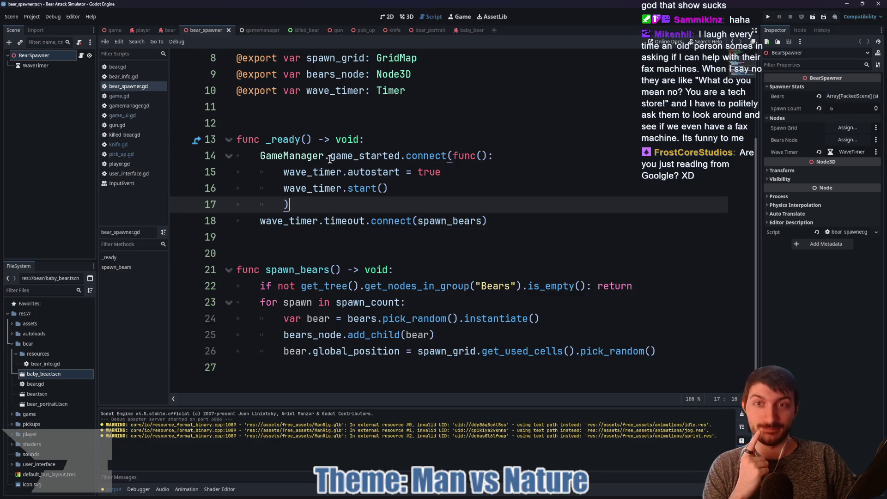
pyautogui.click(308, 111)
pyautogui.click(303, 237)
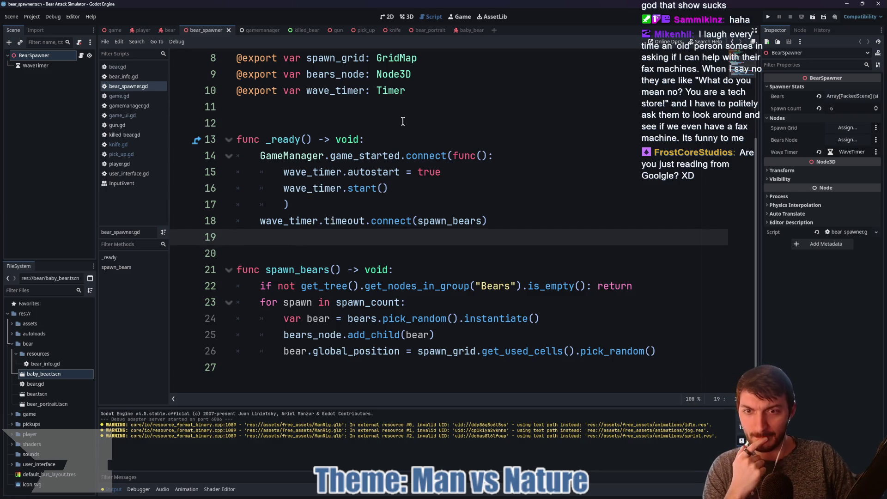
# Step: Switch to the baby_bear scene, then close the fps-c19 test project window
pyautogui.click(457, 32)
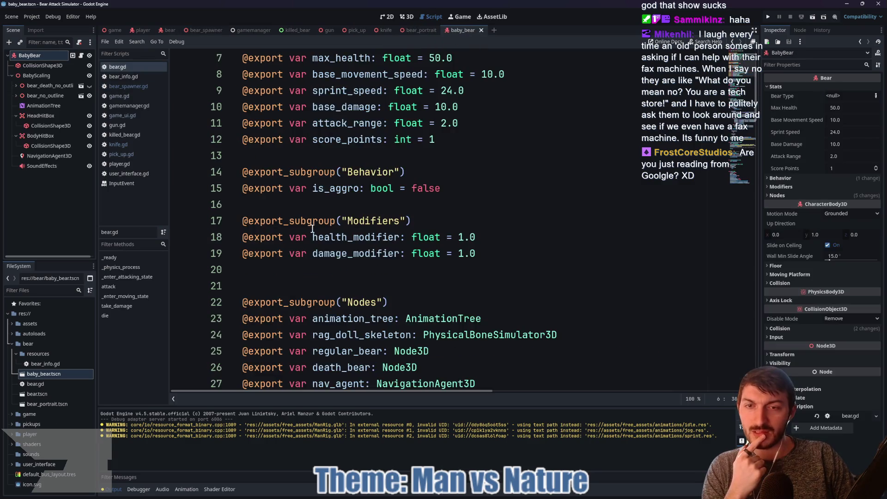
pyautogui.scroll(2, 399, 226)
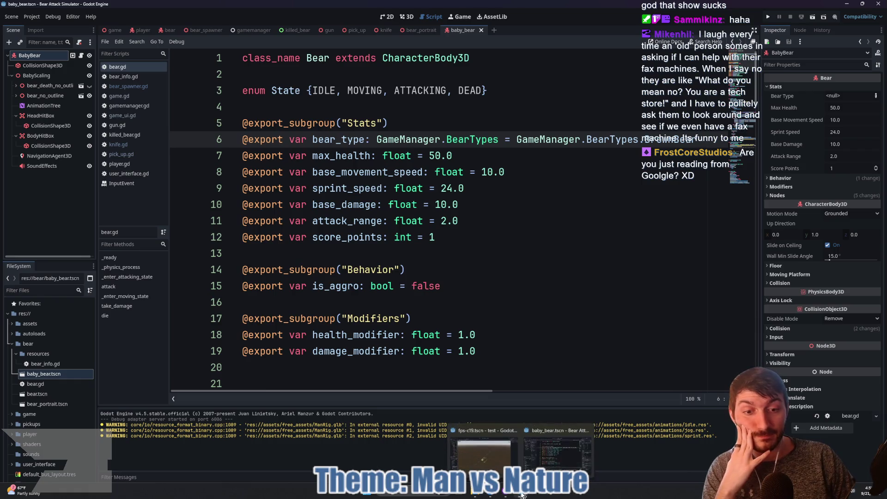
pyautogui.moveTo(520, 498)
pyautogui.click(482, 457)
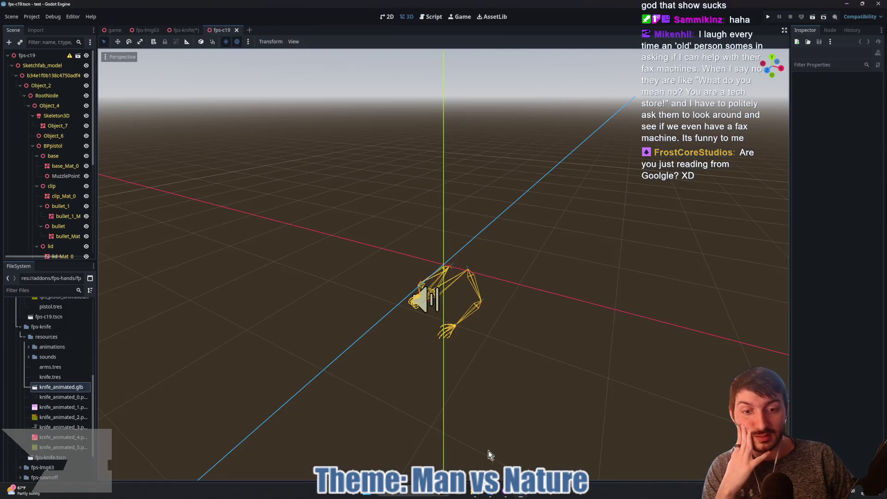
pyautogui.click(879, 3)
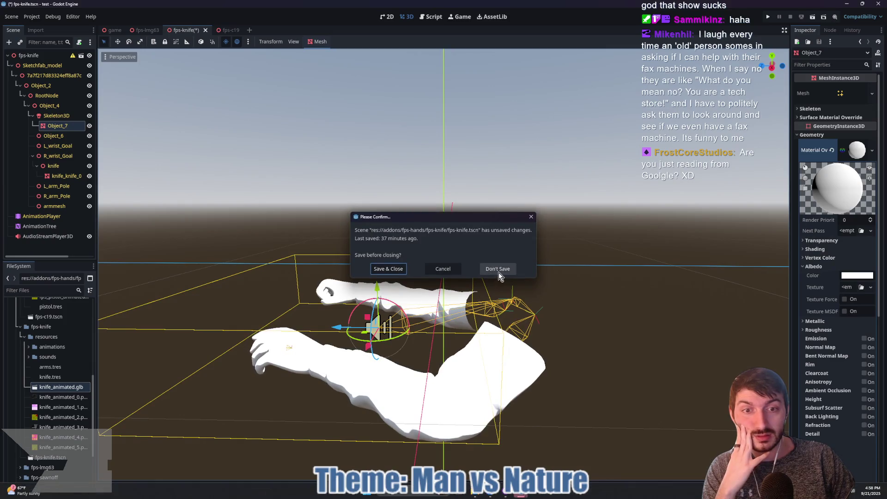
# Step: Discard changes to fps-knife.tscn, then verify GameManager appears in Project Settings' Autoload list
pyautogui.click(491, 272)
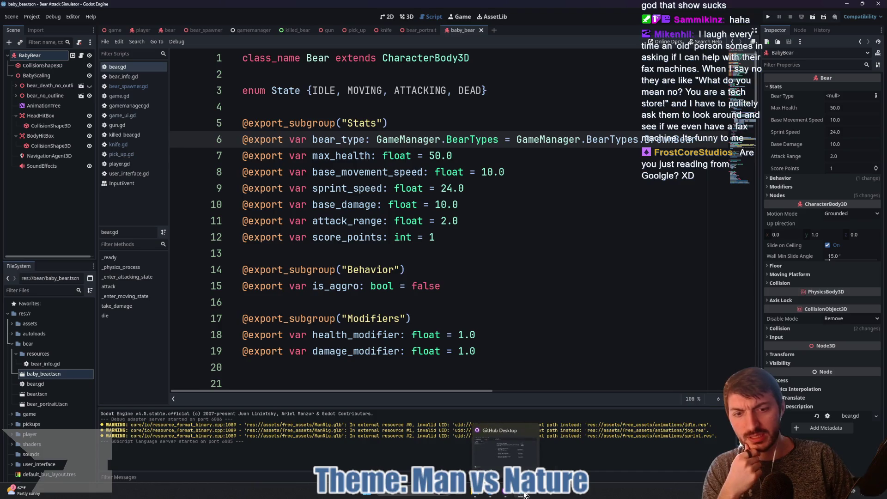
pyautogui.moveTo(493, 495)
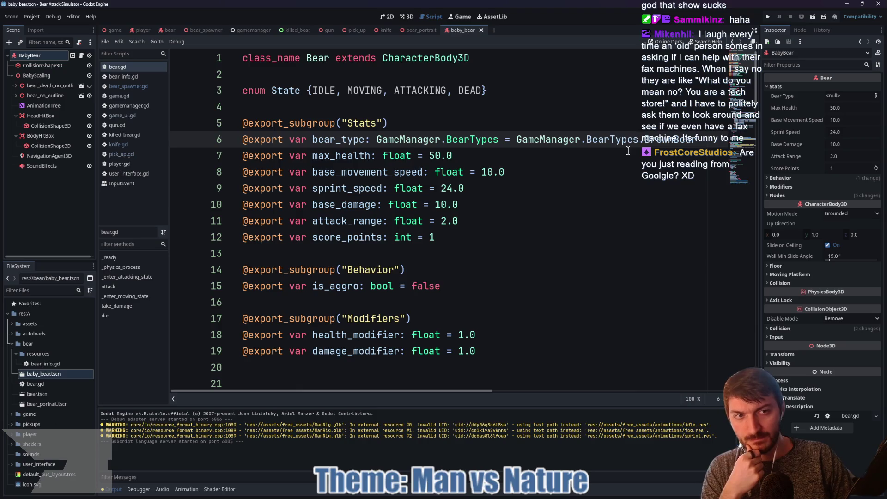
pyautogui.moveTo(481, 134)
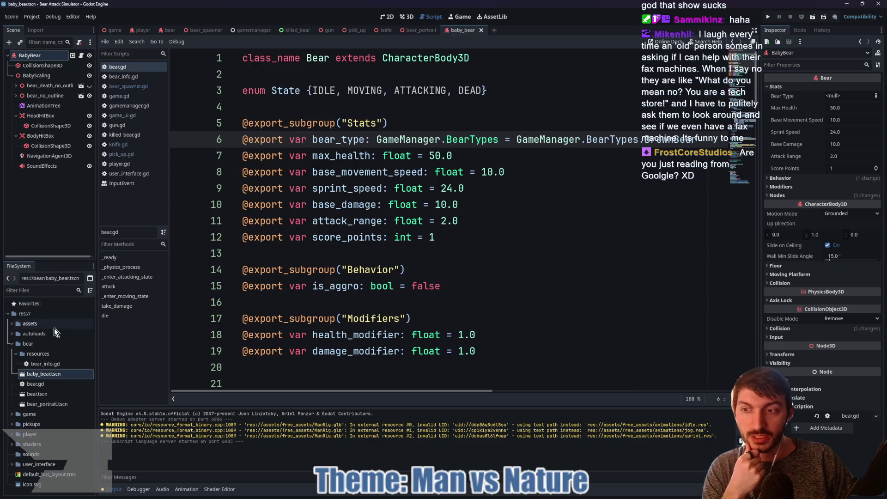
pyautogui.click(32, 17)
pyautogui.click(44, 27)
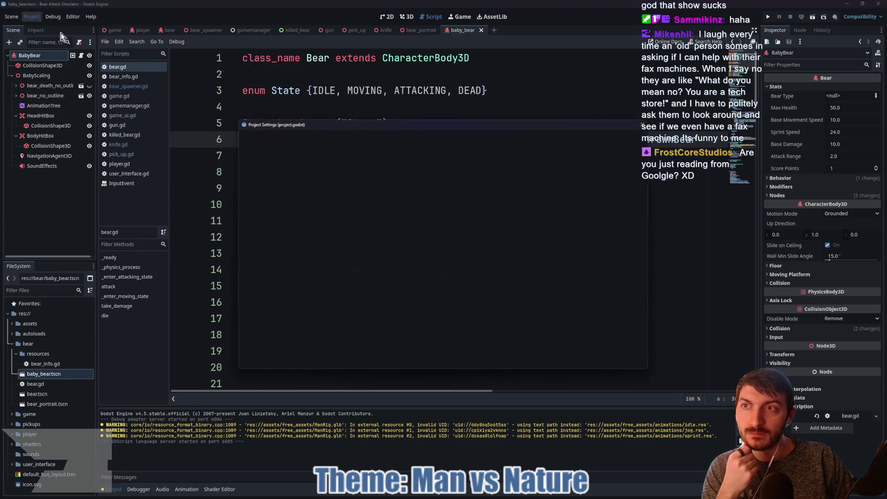
pyautogui.click(343, 136)
pyautogui.click(283, 183)
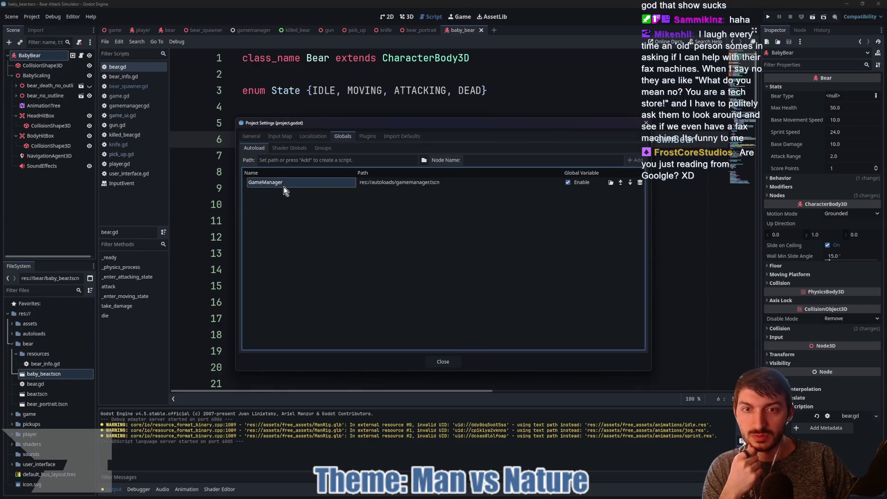
pyautogui.click(442, 361)
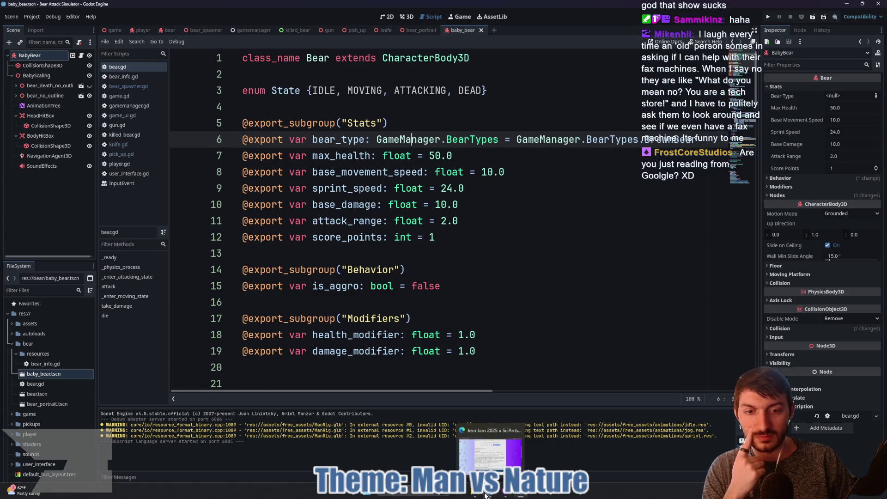
# Step: Launch Godot_v4.5-stable_win64 from the Godot folder and open Project Goo from the Project Manager
pyautogui.click(507, 451)
pyautogui.click(243, 244)
pyautogui.press('Escape')
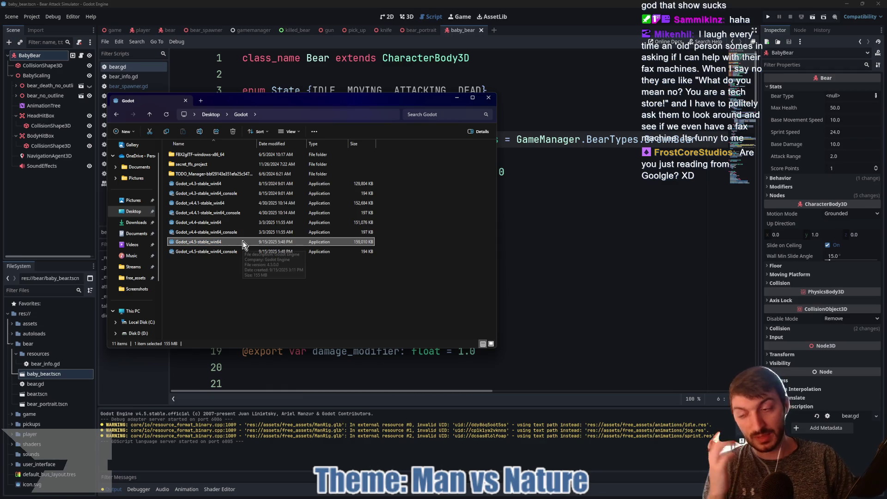
pyautogui.doubleClick(243, 244)
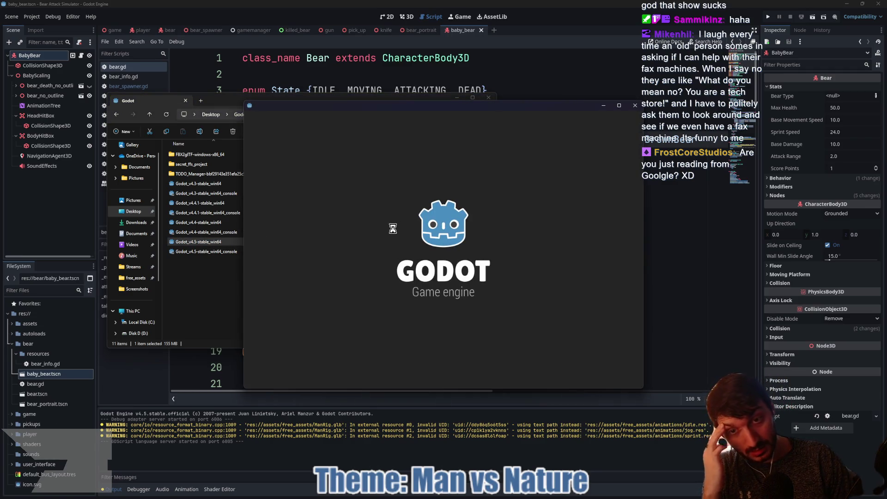
pyautogui.doubleClick(346, 198)
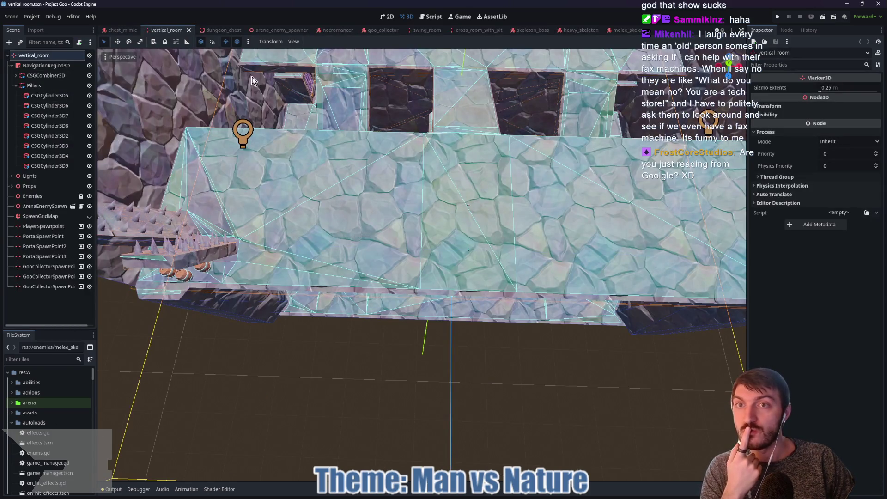
# Step: Open autoloads/enums.gd from the FileSystem dock
pyautogui.click(12, 413)
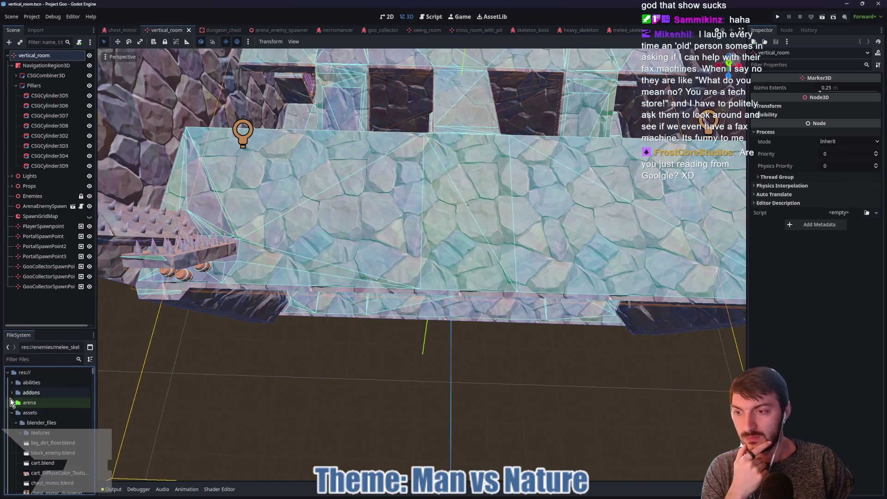
pyautogui.click(12, 413)
pyautogui.click(12, 423)
pyautogui.doubleClick(38, 453)
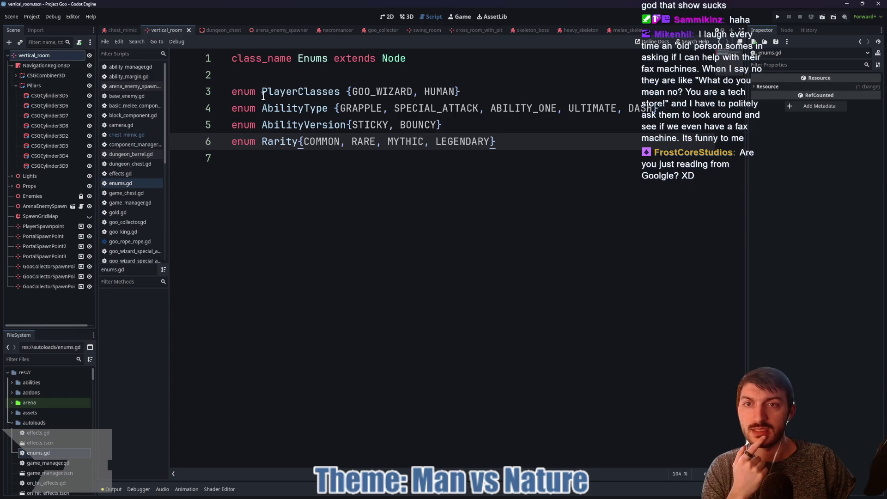
# Step: Search the whole project for AbilityType and open the ability_info.gd line 9 match
pyautogui.moveTo(262, 92); pyautogui.dragTo(352, 92)
pyautogui.click(311, 92)
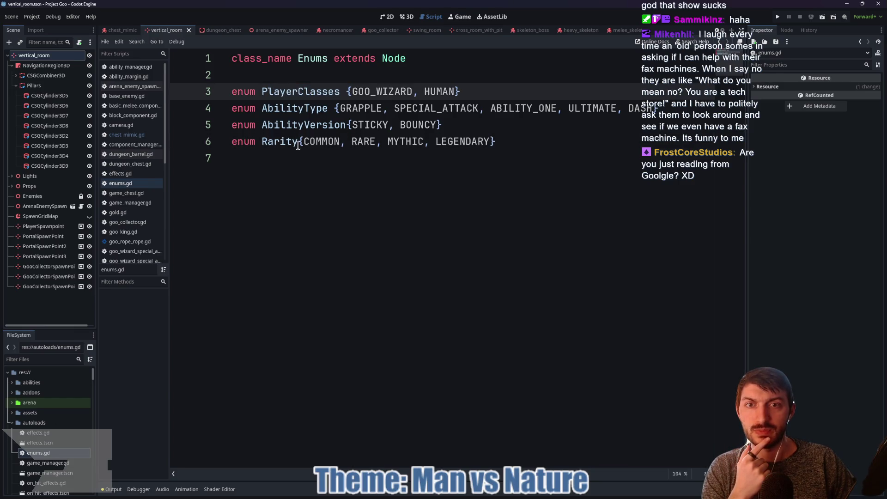
pyautogui.click(287, 109)
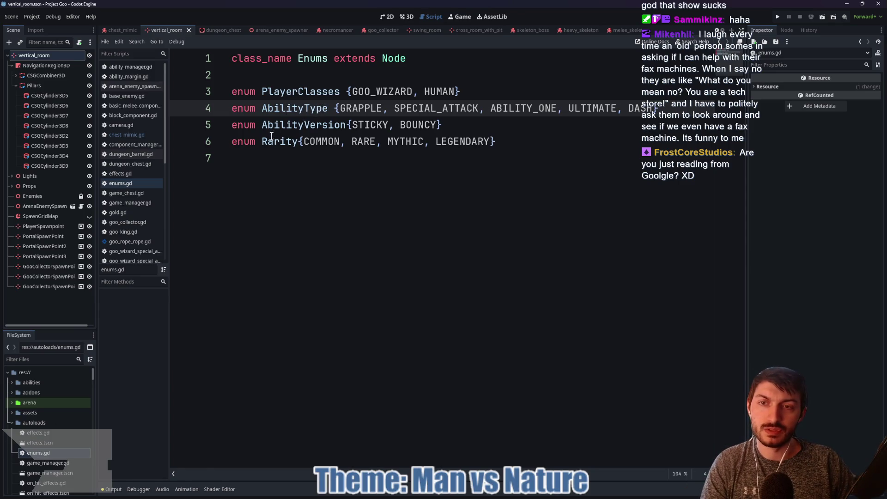
pyautogui.doubleClick(290, 108)
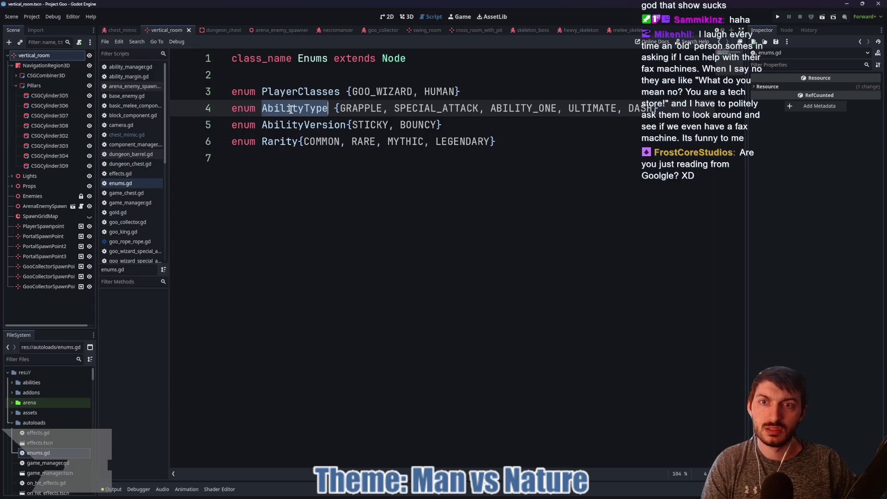
pyautogui.hotkey('ctrl', 'shift', 'f')
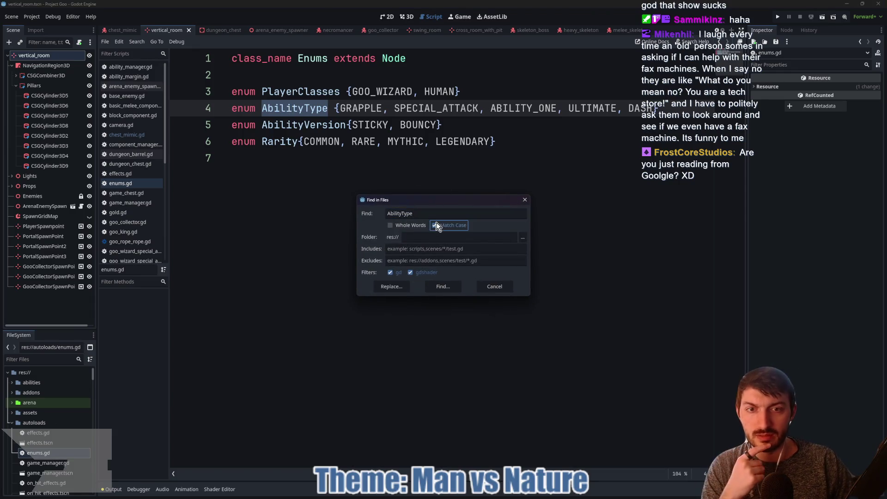
pyautogui.click(445, 285)
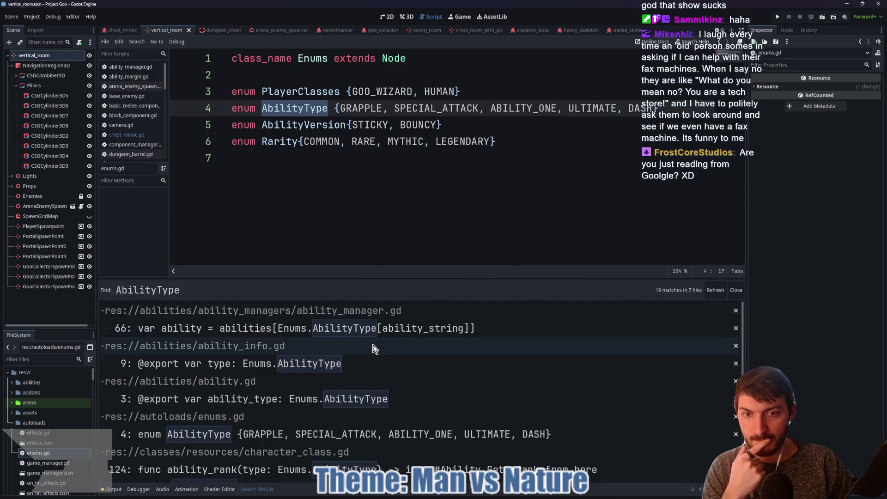
pyautogui.click(343, 363)
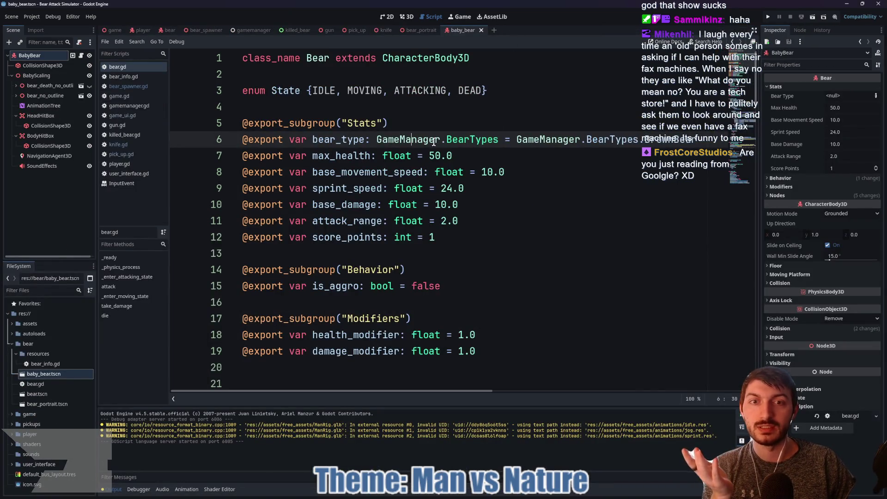
# Step: Delete the '= GameManager.BearTypes.BrownBear' default from line 6 of bear.gd and save
pyautogui.moveTo(475, 137)
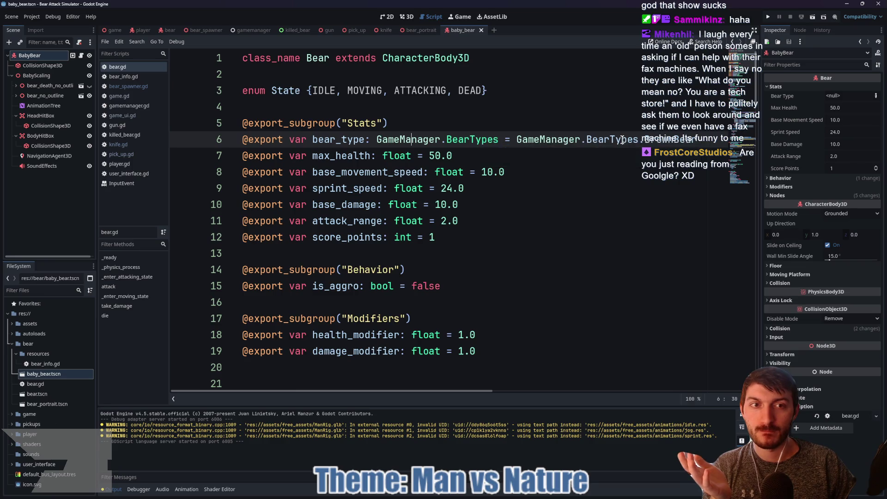
pyautogui.moveTo(504, 139); pyautogui.dragTo(694, 143)
pyautogui.press('Delete')
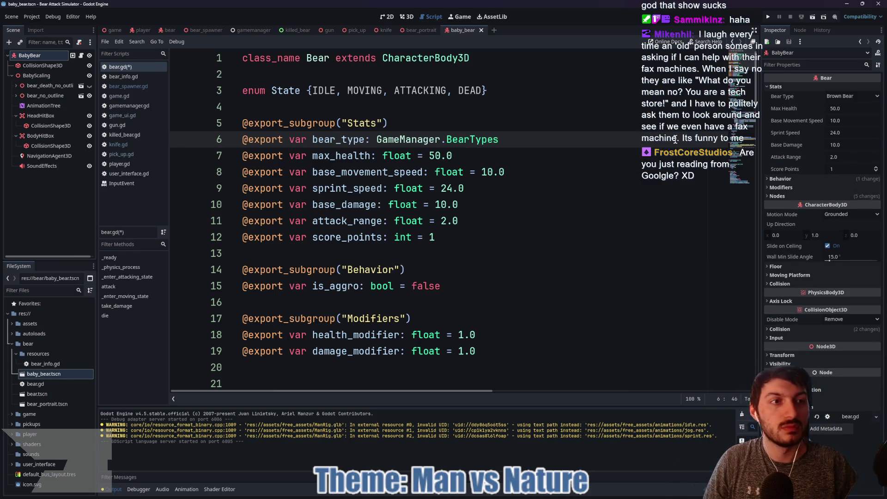
pyautogui.hotkey('ctrl', 's')
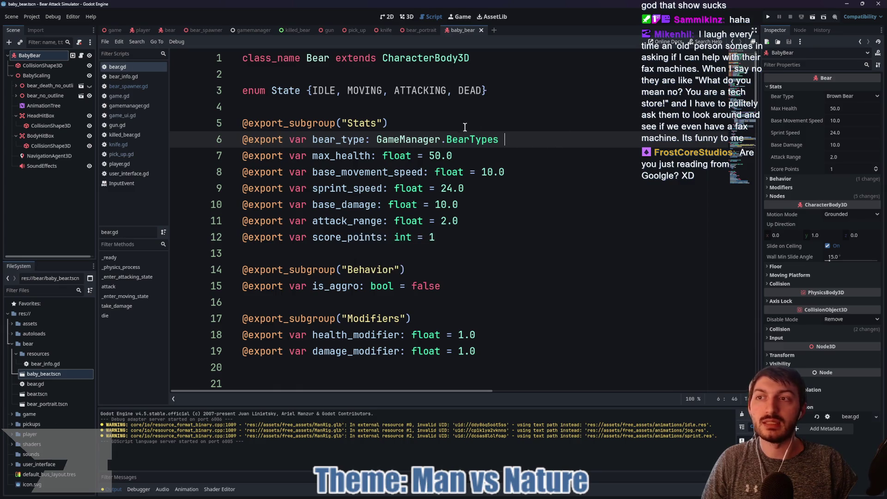
# Step: Set the baby bear's Bear Type to Baby Bear and save the scene
pyautogui.click(853, 96)
pyautogui.click(850, 116)
pyautogui.hotkey('ctrl', 's')
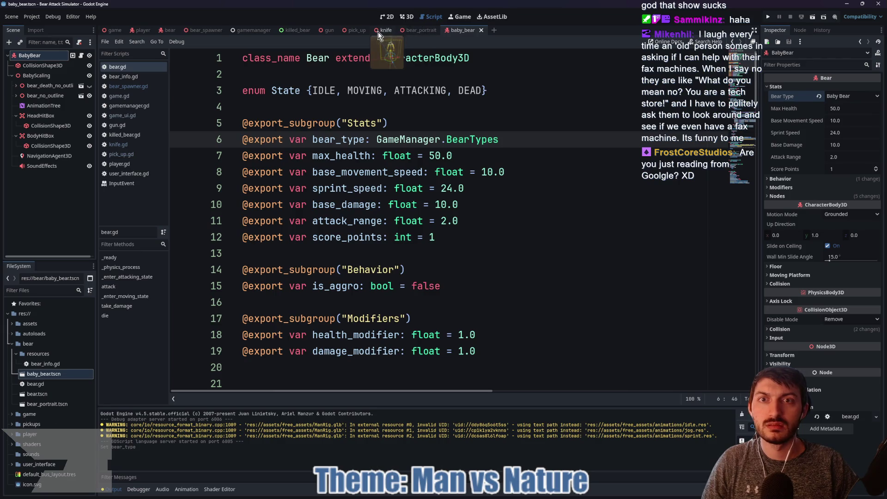
# Step: Move from bear_spawner to the bear scene and review the max_health stats in bear.gd
pyautogui.click(206, 30)
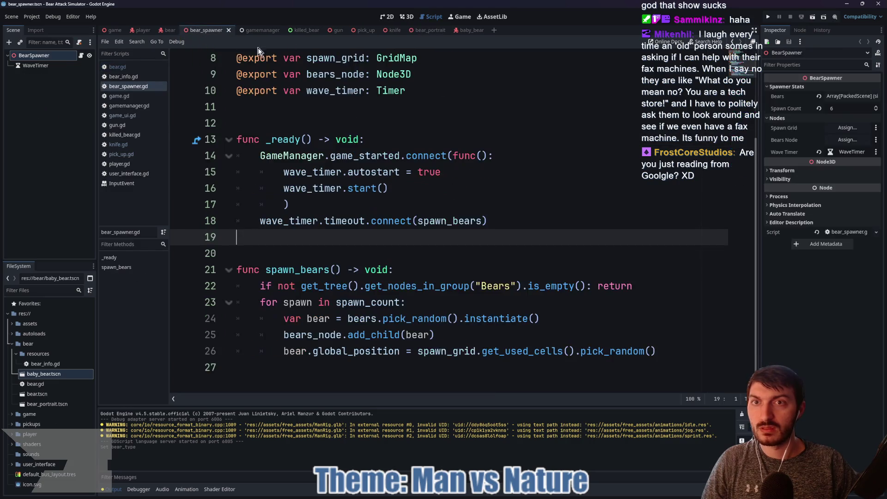
pyautogui.click(170, 29)
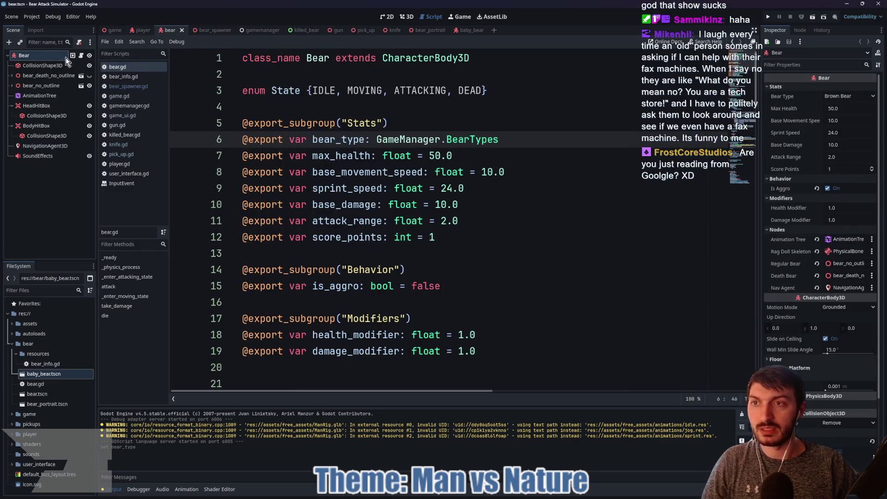
pyautogui.click(509, 163)
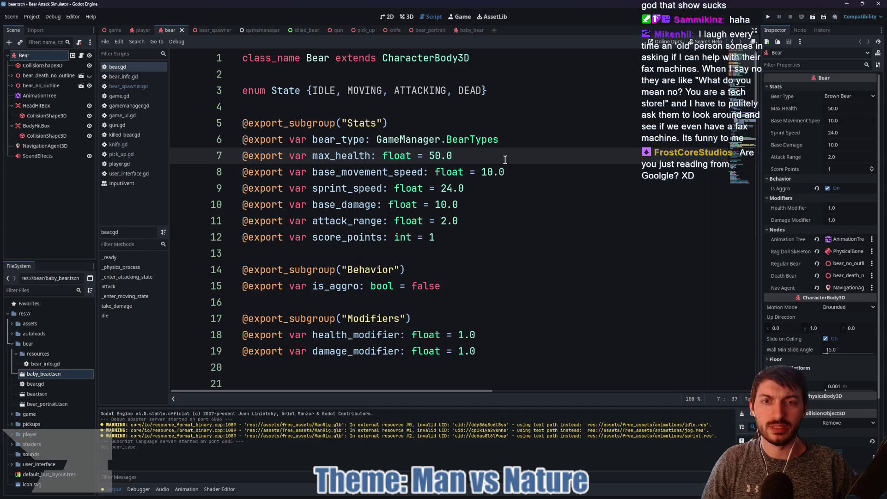
pyautogui.scroll(-7, 505, 160)
pyautogui.scroll(-3, 494, 160)
pyautogui.scroll(9, 494, 160)
# Step: In the killed_bear scene, save killed_bear.gd so the Type property refreshes
pyautogui.click(300, 30)
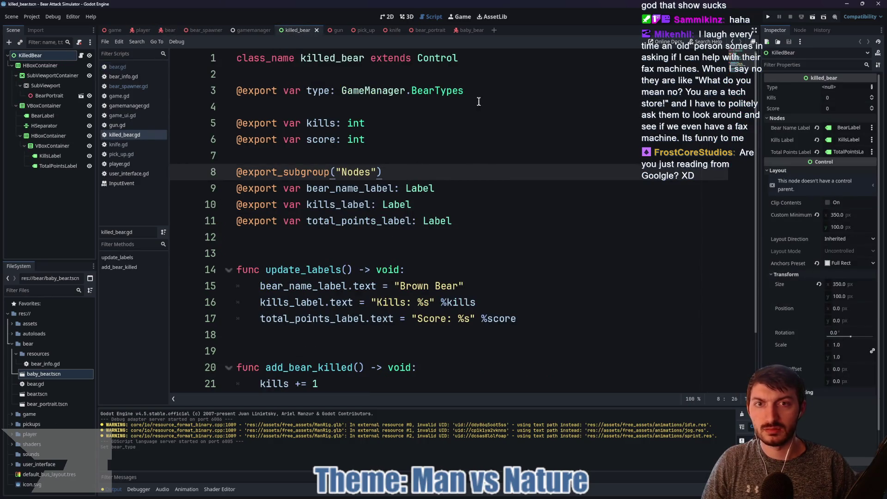
pyautogui.click(465, 93)
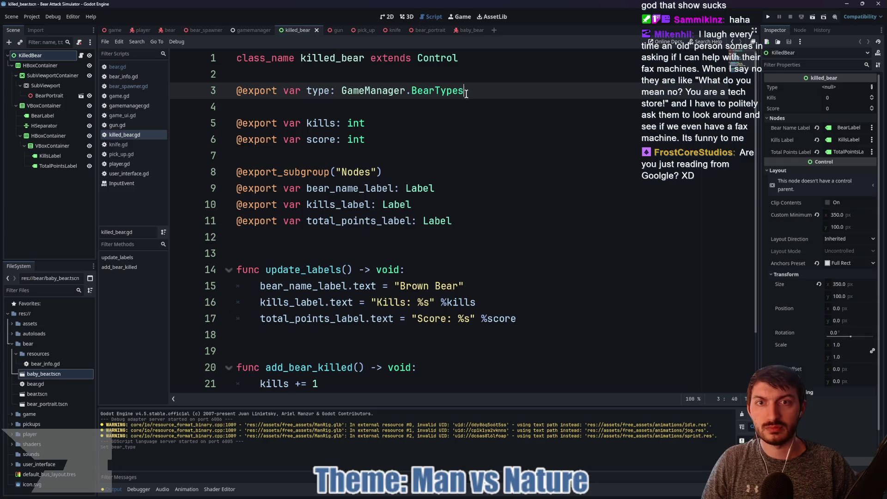
pyautogui.click(55, 57)
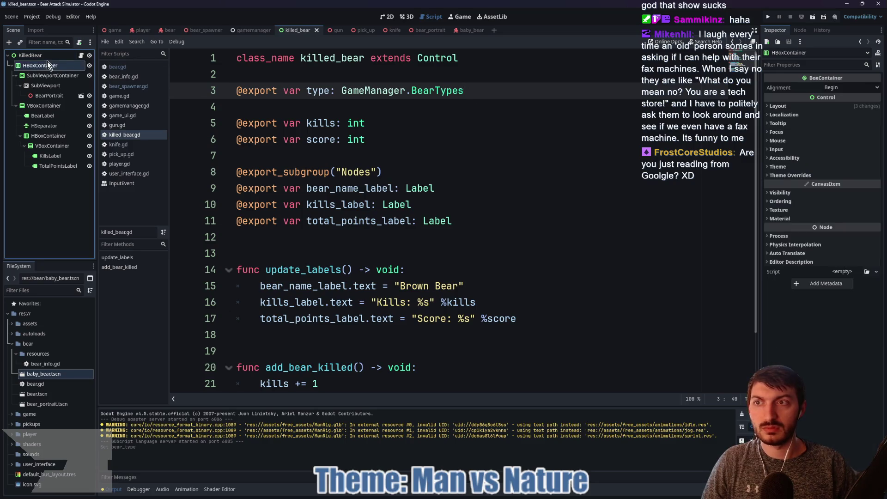
pyautogui.click(475, 92)
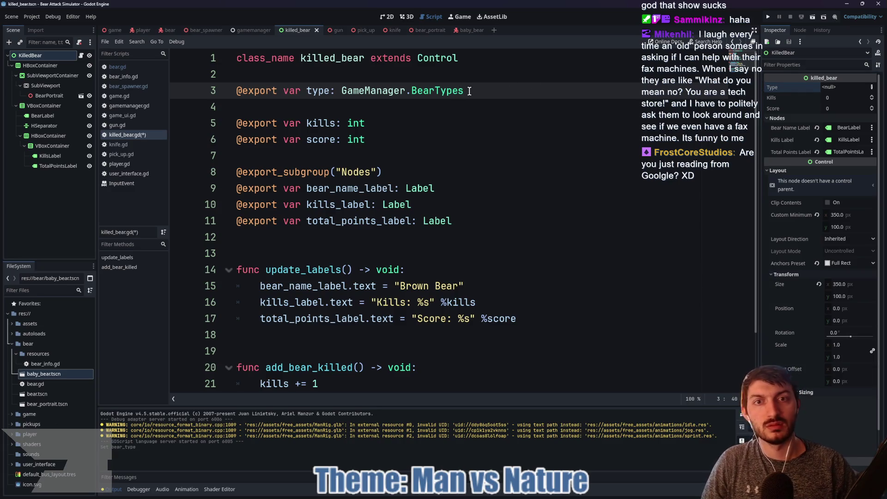
pyautogui.hotkey('ctrl', 's')
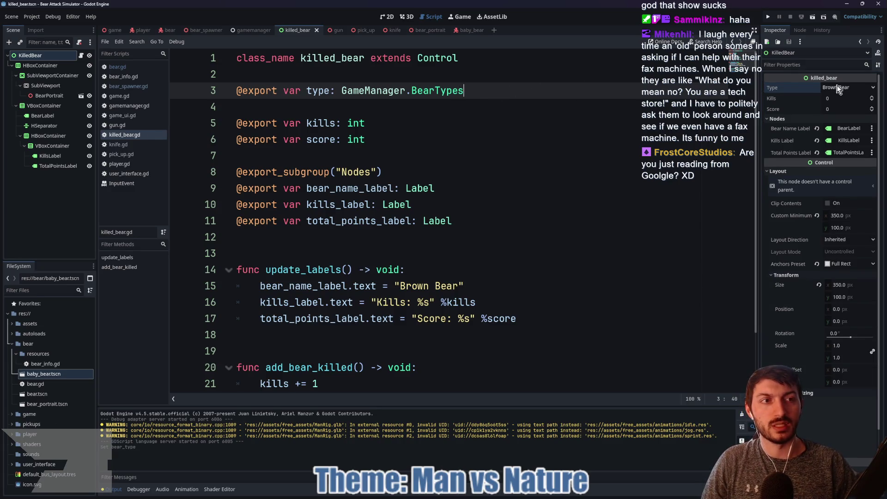
# Step: Replace "Brown Bear" on line 15 with str(type).capitalize() and save
pyautogui.click(489, 119)
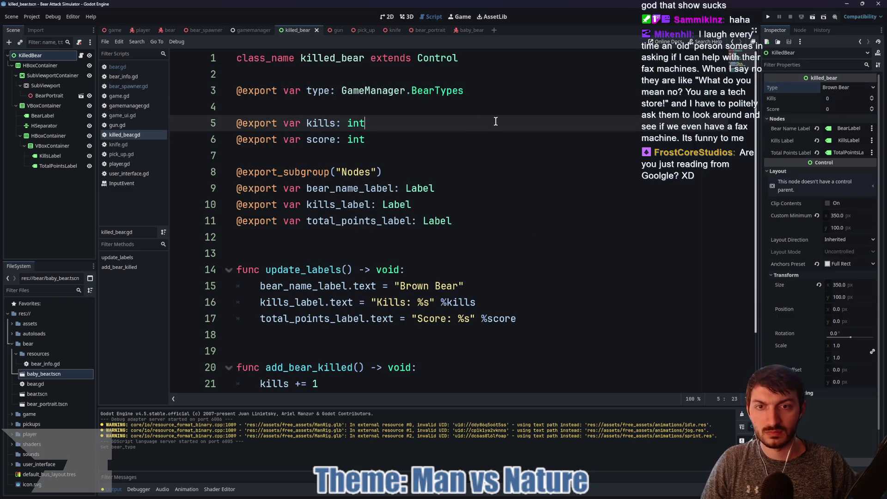
pyautogui.scroll(-2, 489, 124)
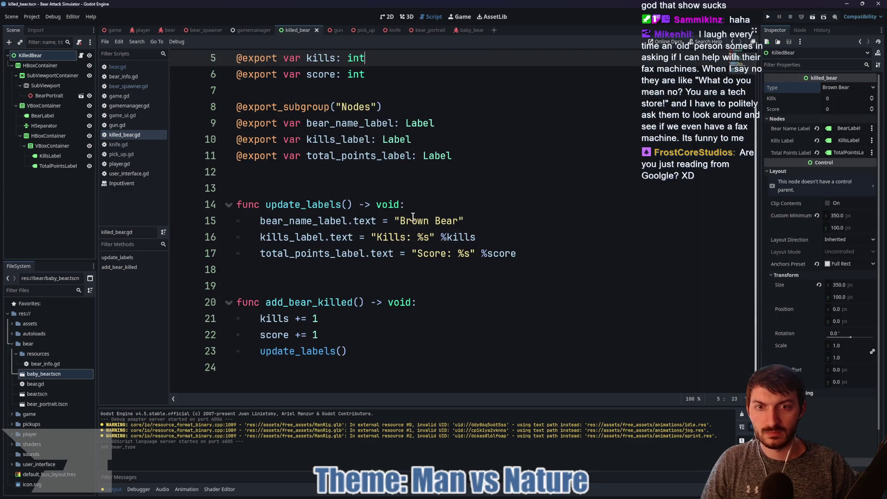
pyautogui.moveTo(464, 221); pyautogui.dragTo(393, 220)
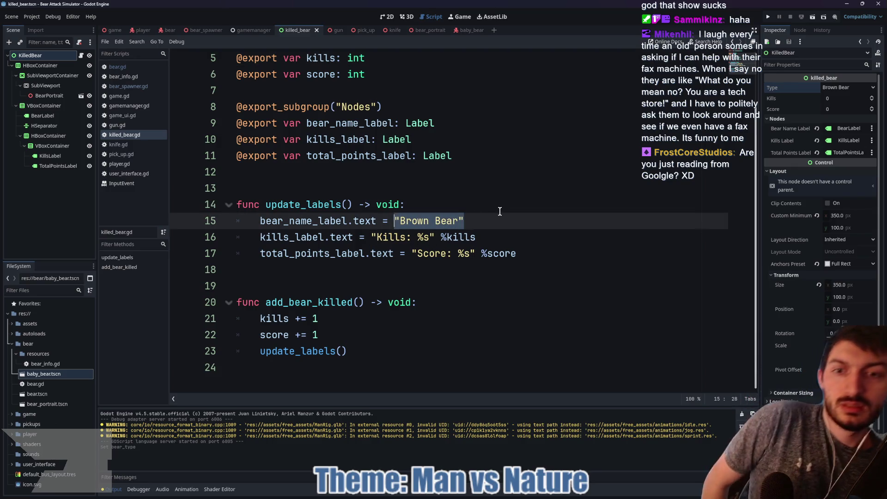
pyautogui.scroll(2, 509, 213)
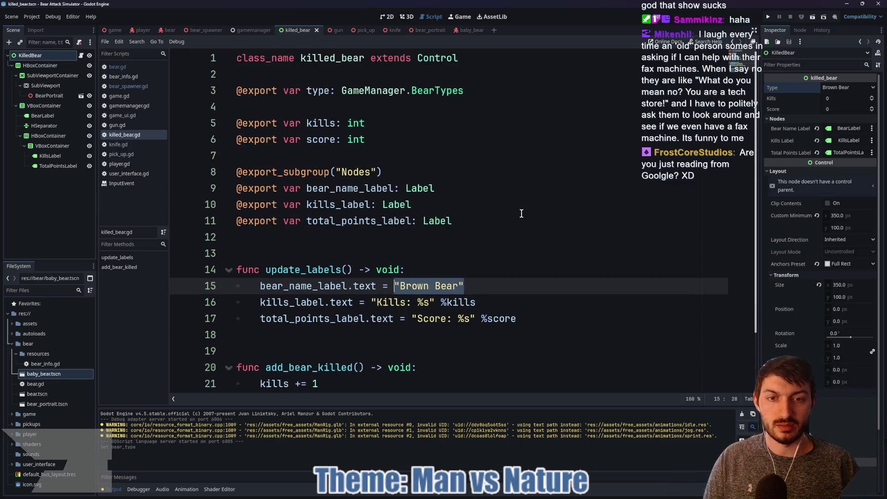
pyautogui.write('type')
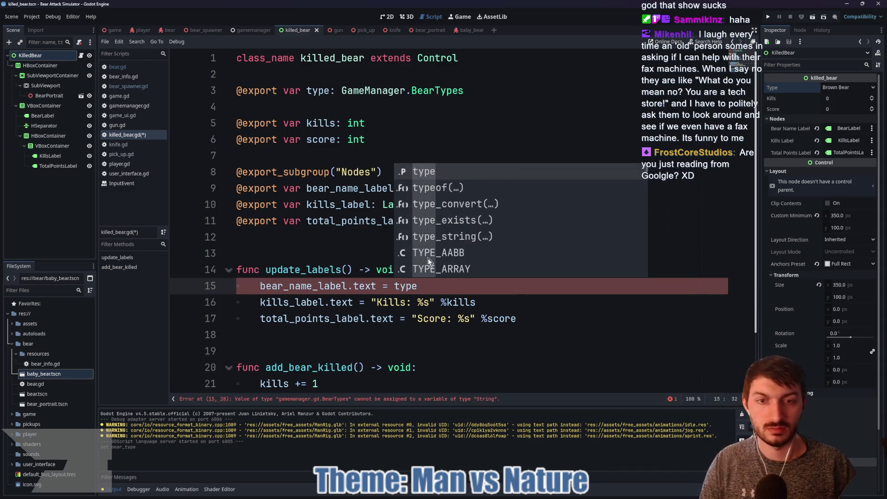
pyautogui.click(396, 286)
pyautogui.write('(')
pyautogui.click(394, 286)
pyautogui.write('str')
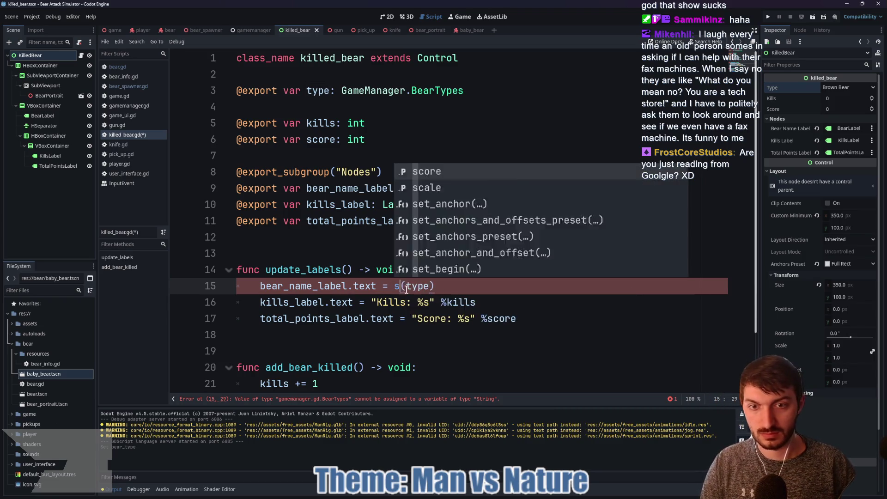
pyautogui.click(451, 286)
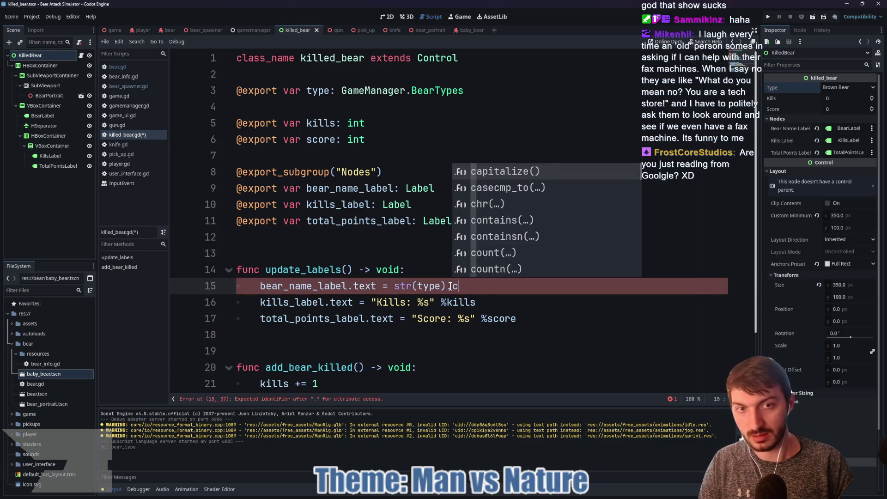
pyautogui.write('cap')
pyautogui.press('Return')
pyautogui.hotkey('ctrl', 's')
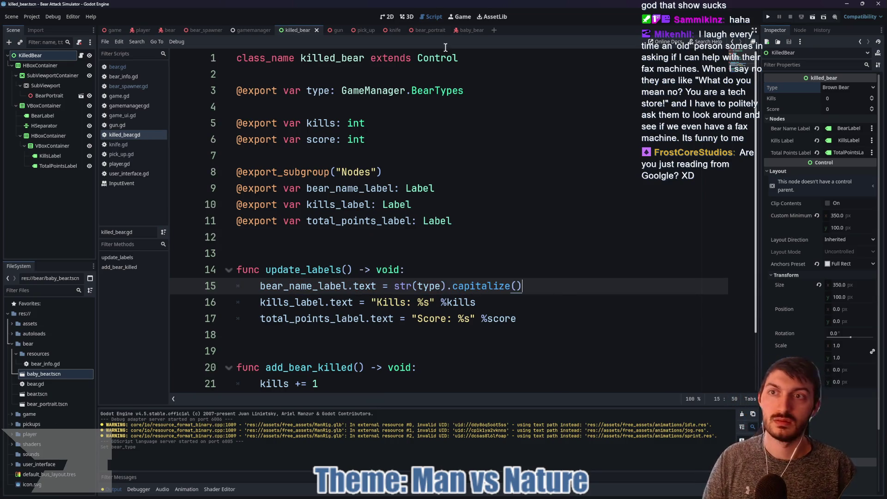
# Step: Give the baby bear Max Health 25, Base Movement Speed 12 and Sprint Speed 26
pyautogui.click(468, 32)
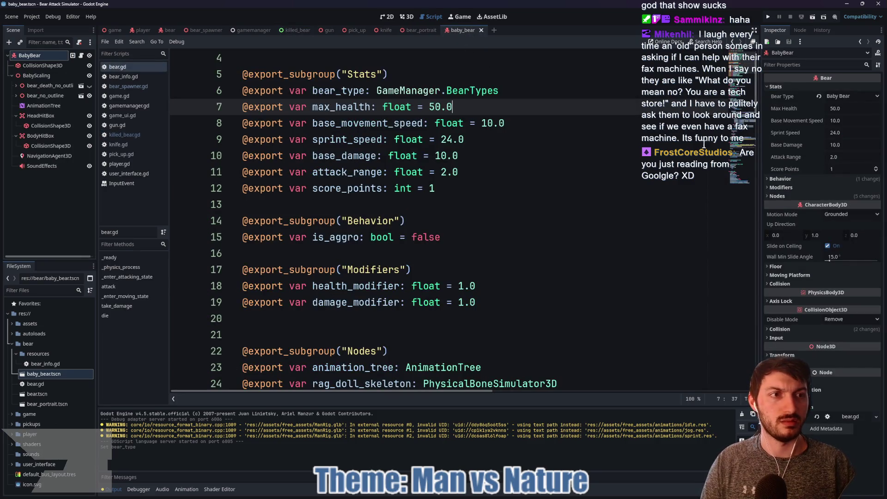
pyautogui.click(846, 108)
pyautogui.write('25')
pyautogui.press('Return')
pyautogui.click(842, 122)
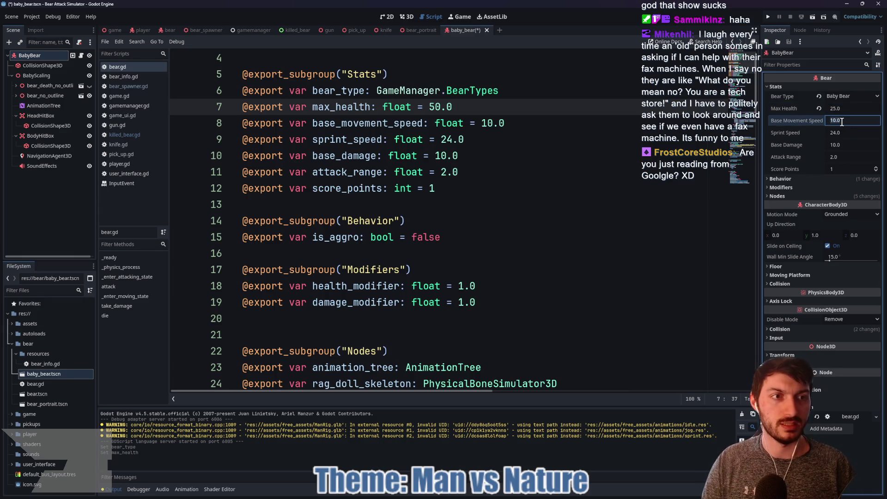
pyautogui.write('12')
pyautogui.press('Return')
pyautogui.click(848, 133)
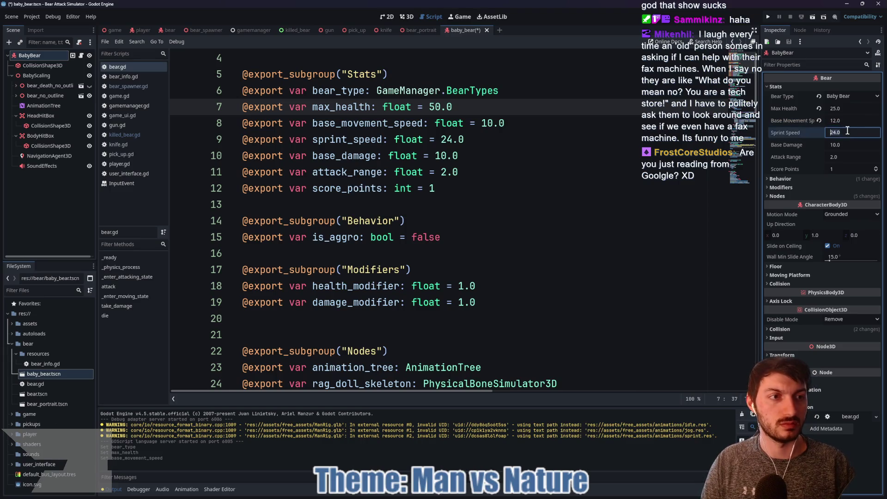
pyautogui.write('26')
pyautogui.press('Return')
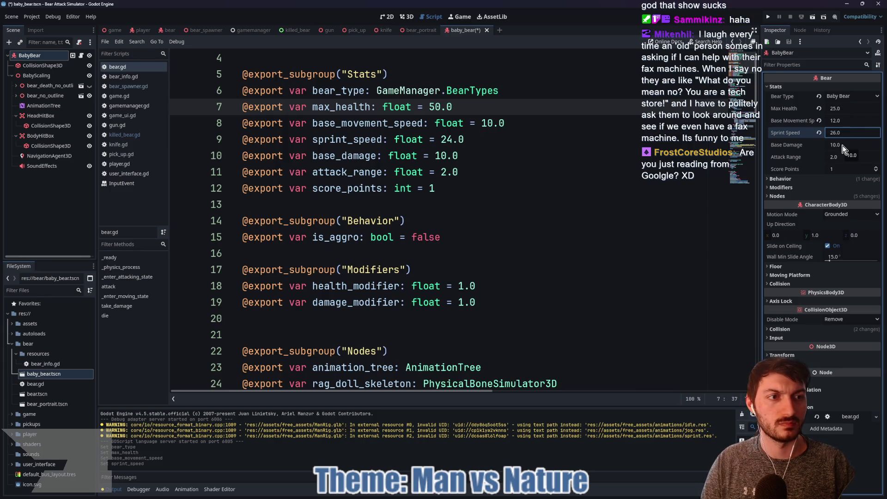
# Step: Raise movement speed to 15 and sprint speed to 35, then save the scene
pyautogui.click(839, 120)
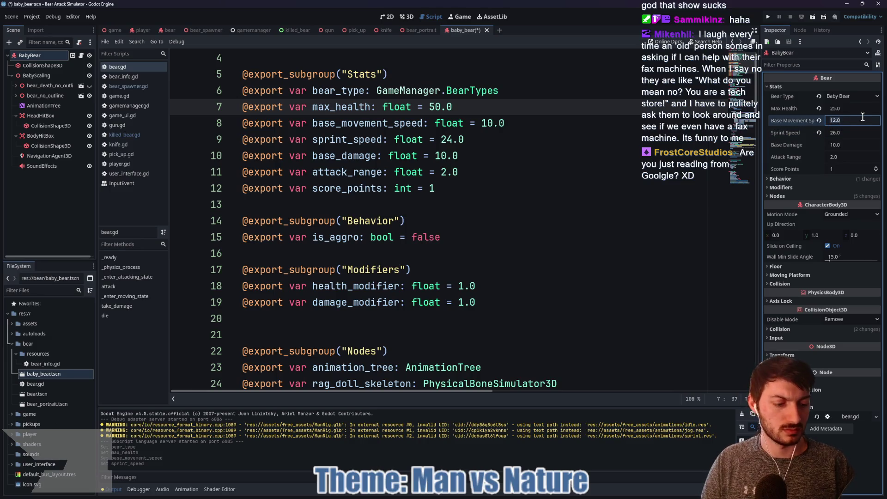
pyautogui.write('15')
pyautogui.click(849, 132)
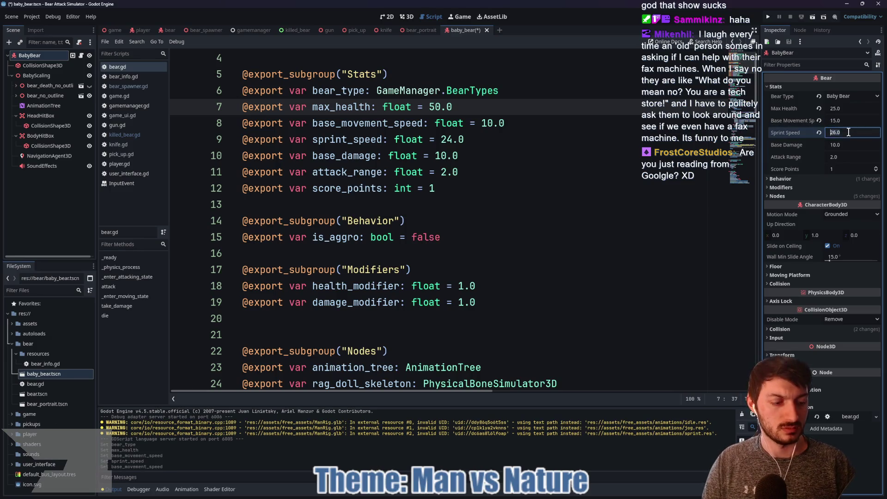
pyautogui.write('35')
pyautogui.press('Return')
pyautogui.hotkey('ctrl', 's')
# Step: Set Base Damage to 5, briefly check the Behavior settings, and view the scene in 3D
pyautogui.click(844, 147)
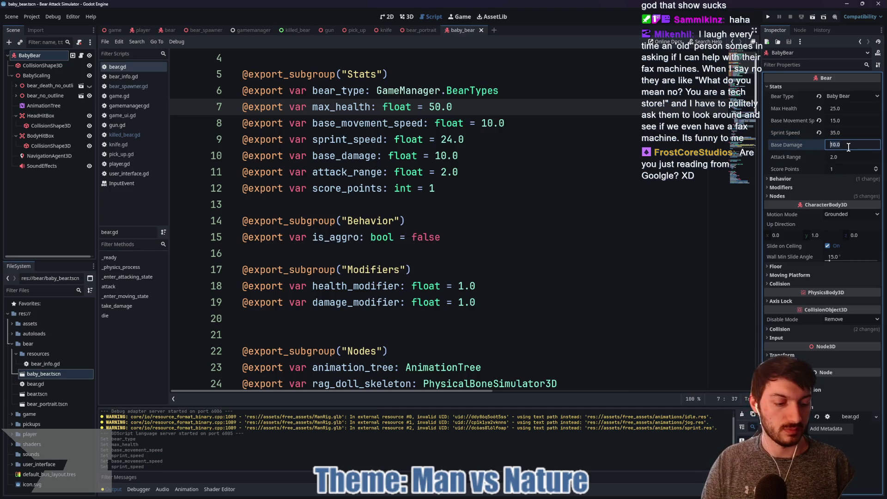
pyautogui.write('5')
pyautogui.press('Return')
pyautogui.click(596, 191)
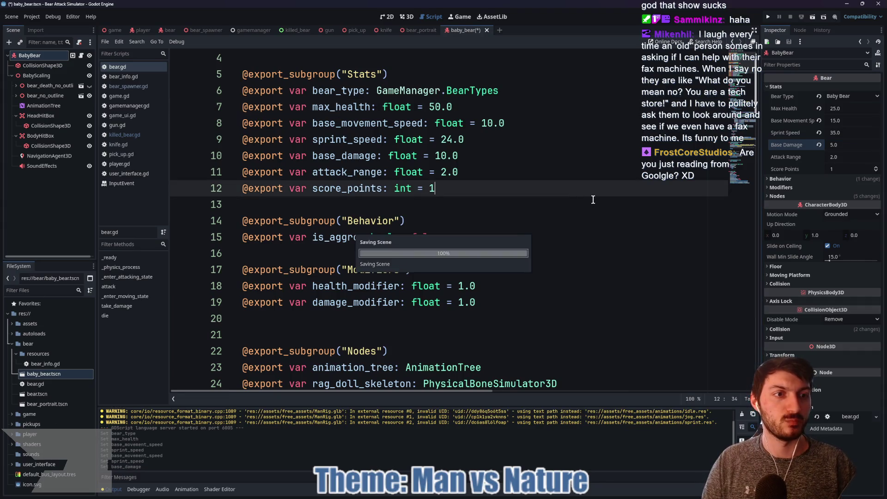
pyautogui.click(775, 178)
pyautogui.click(775, 179)
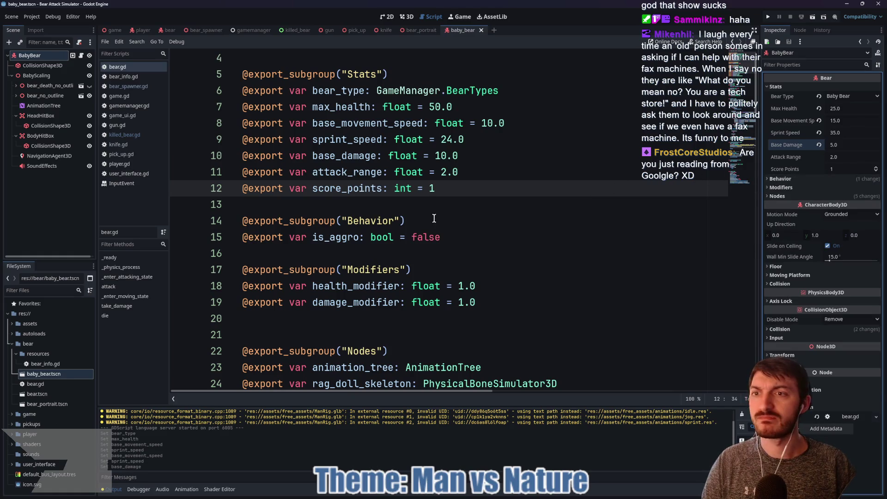
pyautogui.click(444, 206)
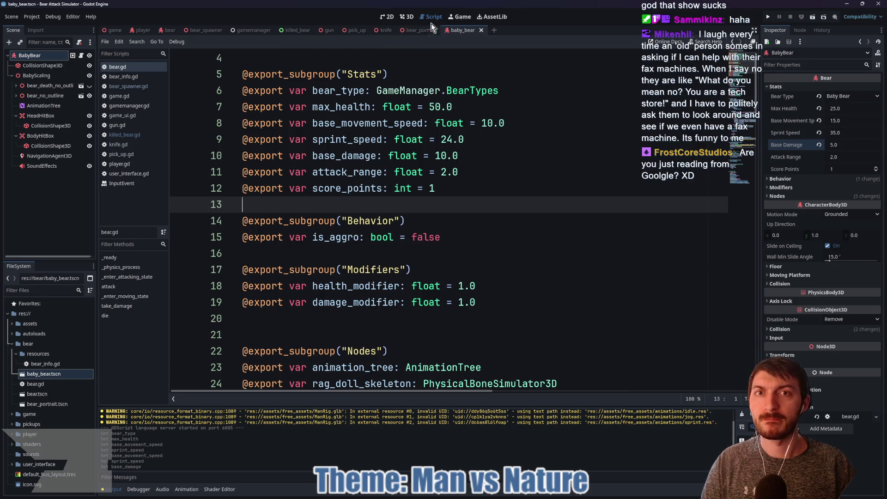
pyautogui.click(409, 15)
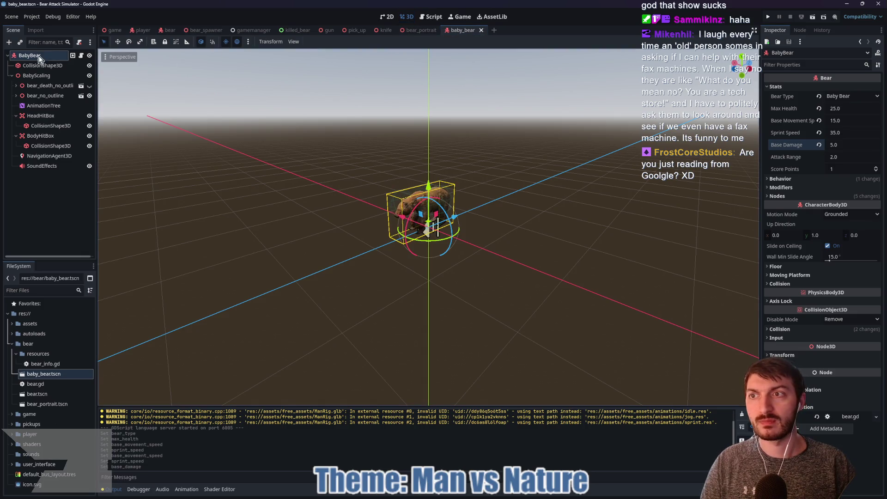
pyautogui.click(46, 93)
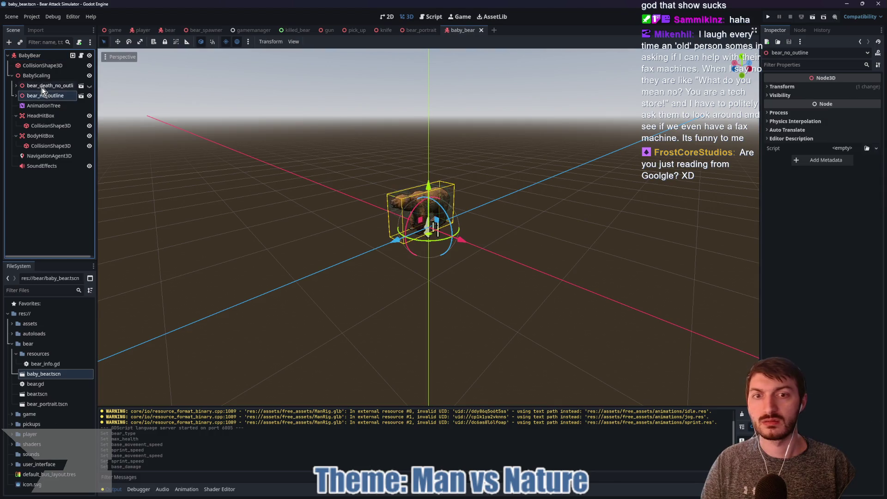
pyautogui.click(791, 87)
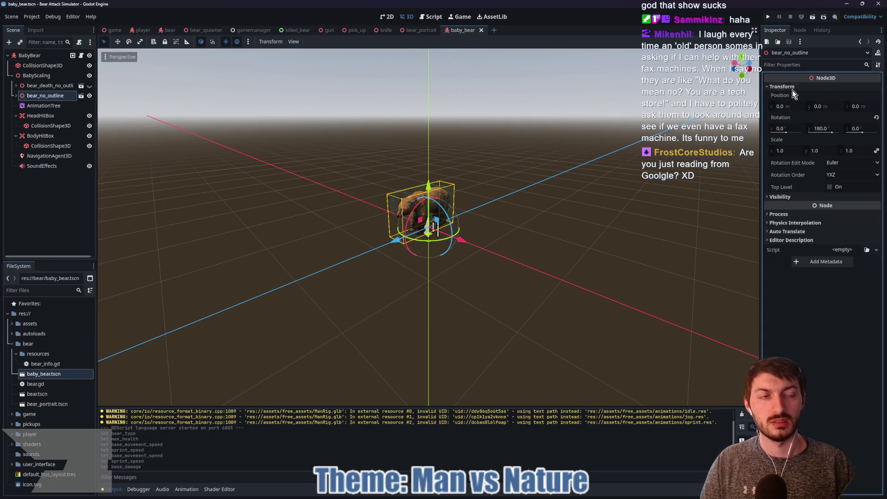
pyautogui.click(16, 96)
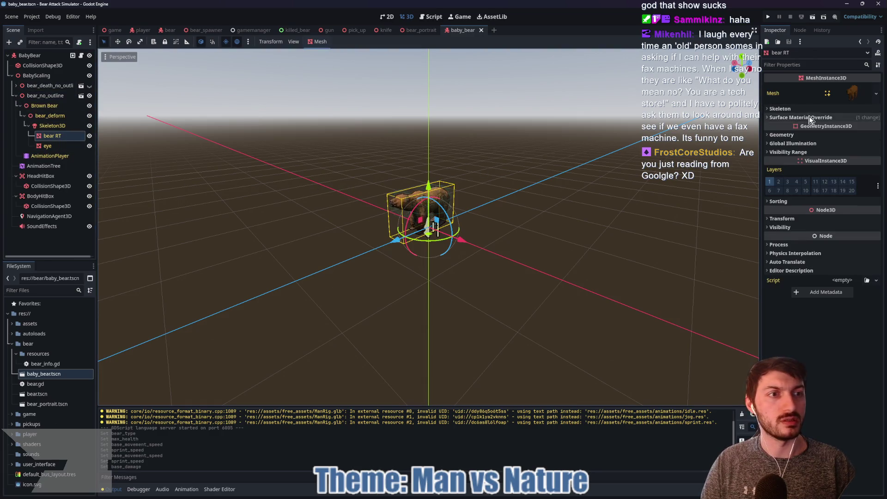
pyautogui.click(808, 118)
pyautogui.click(853, 134)
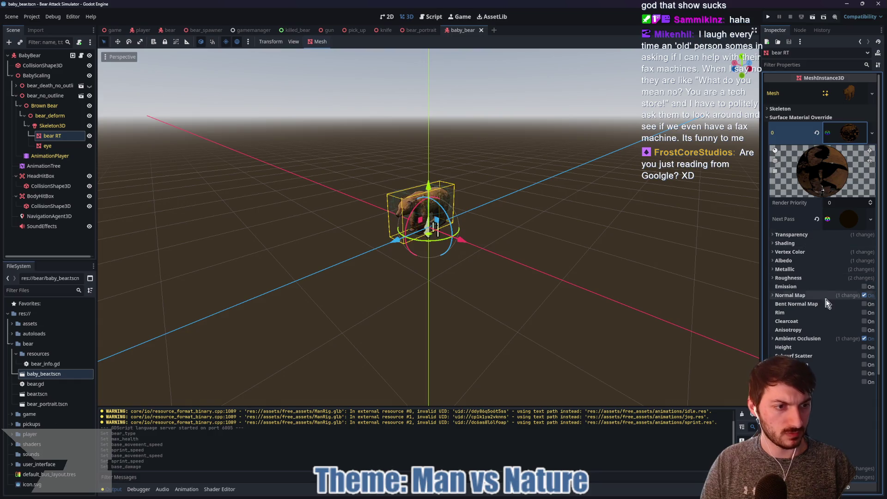
pyautogui.click(784, 261)
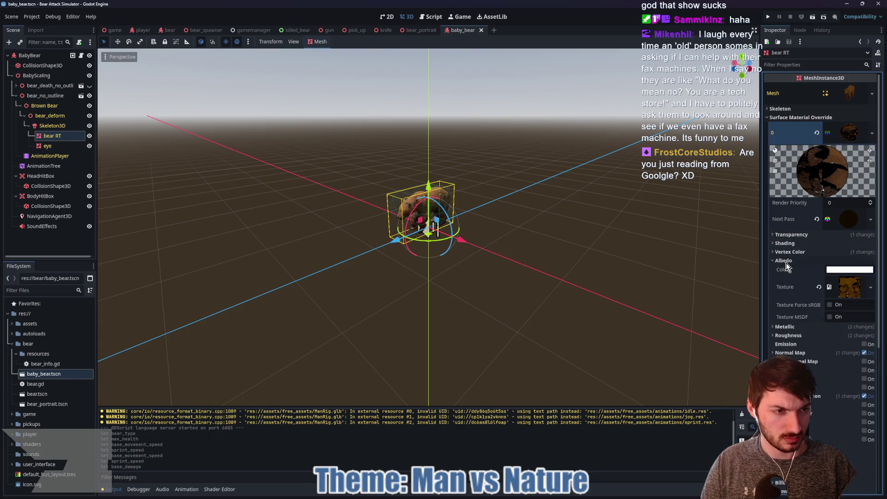
pyautogui.click(846, 288)
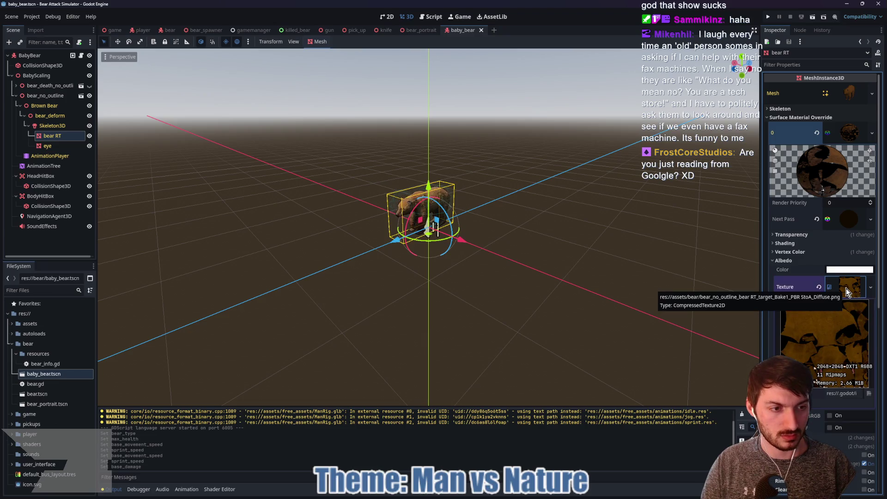
pyautogui.click(849, 133)
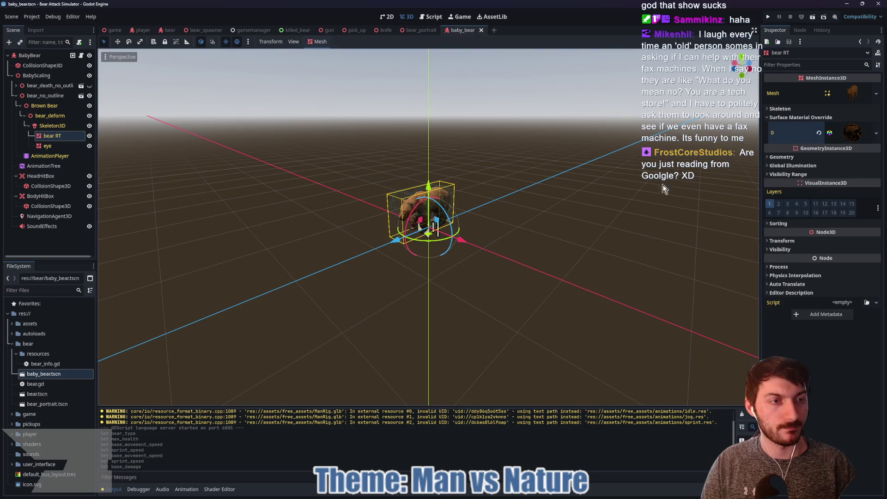
pyautogui.scroll(5, 504, 275)
pyautogui.scroll(-4, 481, 264)
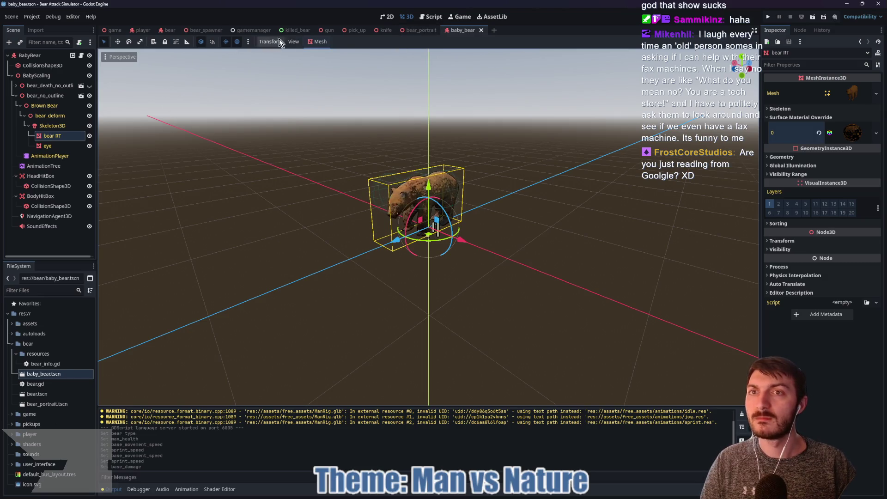
# Step: Quick-load baby_bear.tscn into a new Bears slot on bear_spawner, save, and run with F5
pyautogui.click(202, 30)
pyautogui.click(80, 56)
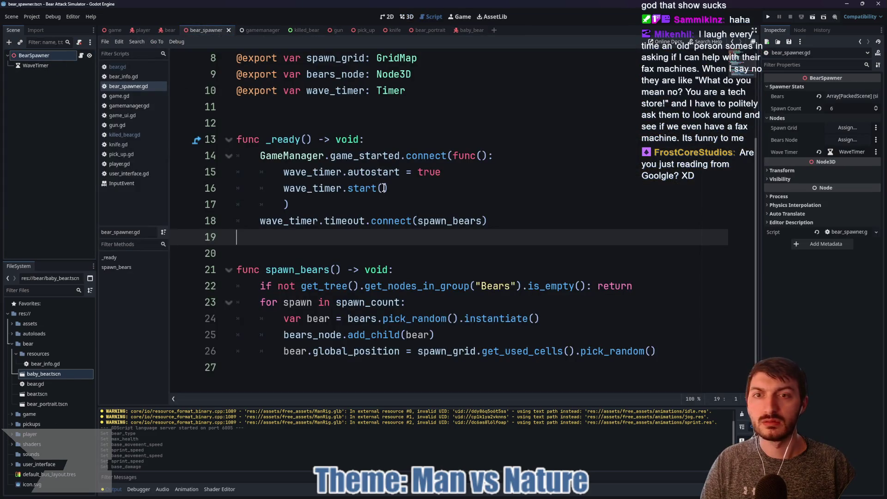
pyautogui.click(850, 96)
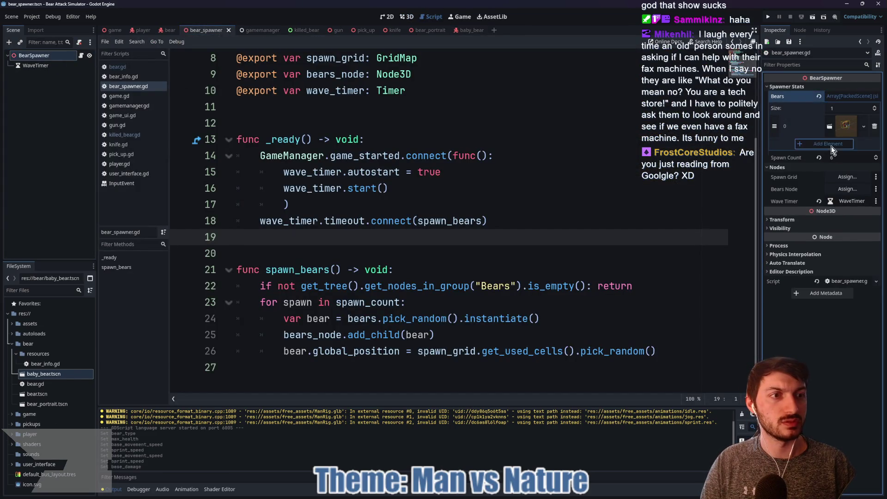
pyautogui.click(831, 146)
pyautogui.click(832, 146)
pyautogui.click(840, 180)
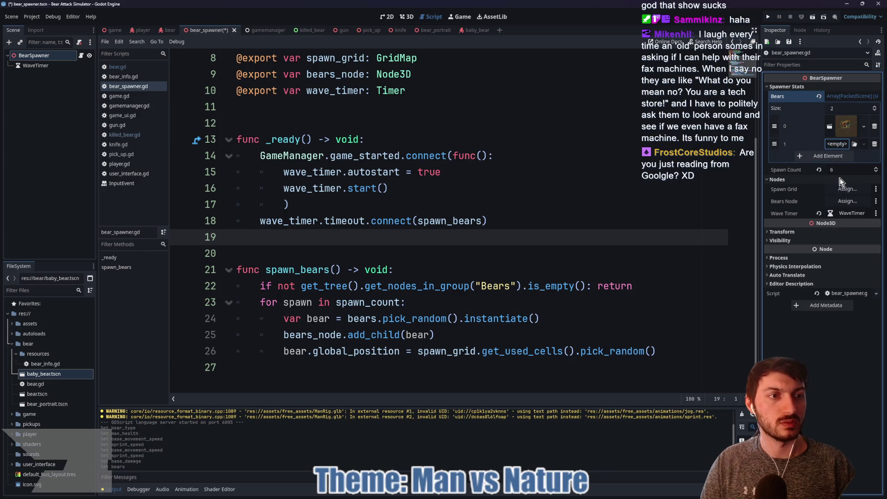
pyautogui.write('baby')
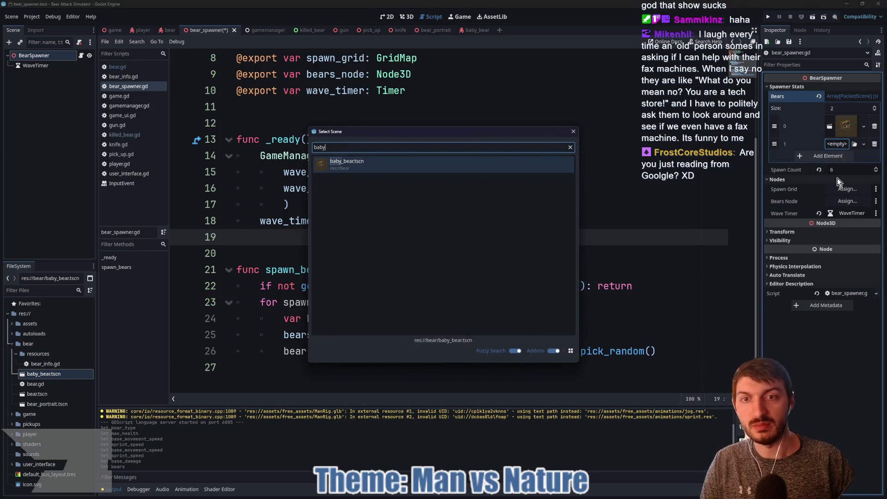
pyautogui.doubleClick(438, 163)
pyautogui.click(588, 197)
pyautogui.hotkey('ctrl', 's')
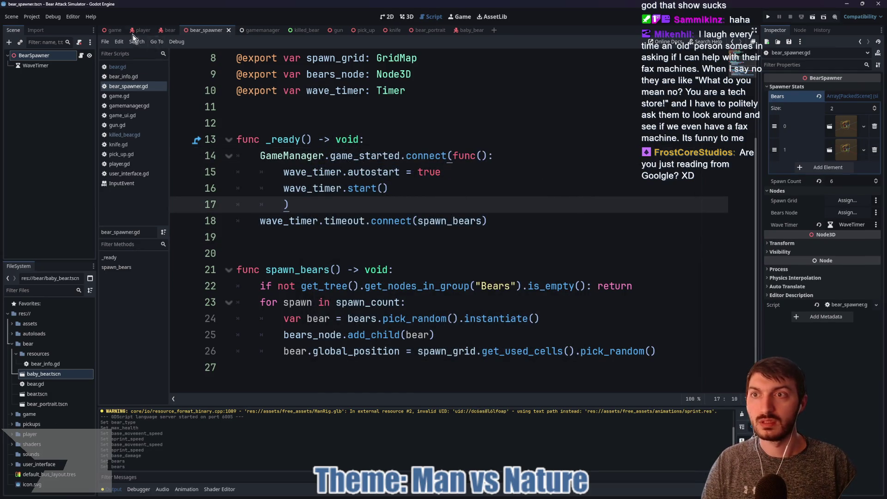
pyautogui.press('F5')
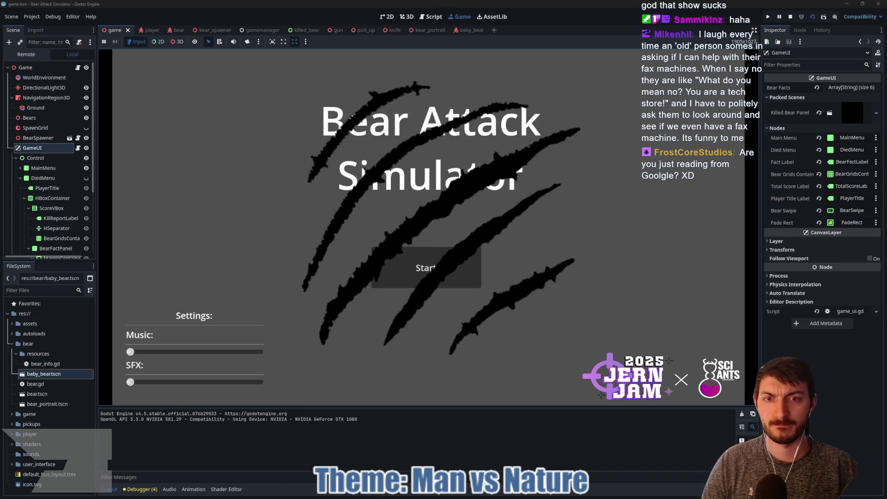
# Step: Start a round and shoot at the two approaching brown bears until ammo runs out
pyautogui.click(432, 254)
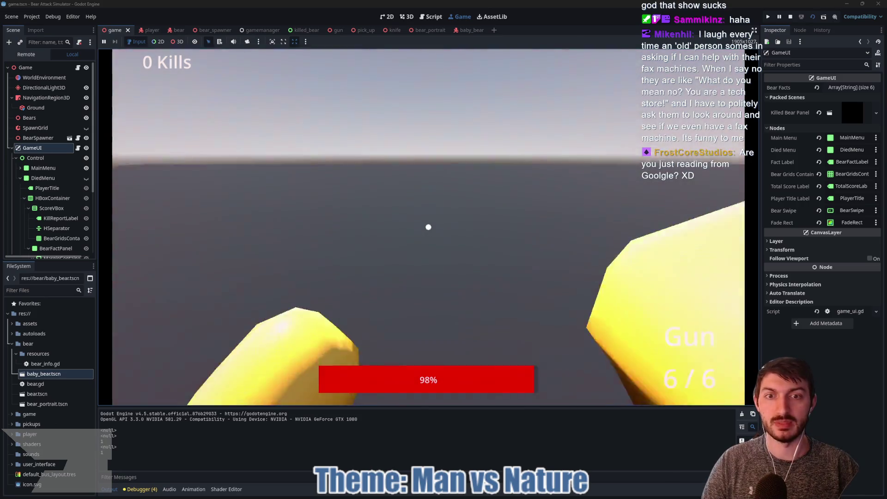
pyautogui.click(429, 227)
pyautogui.click(428, 227)
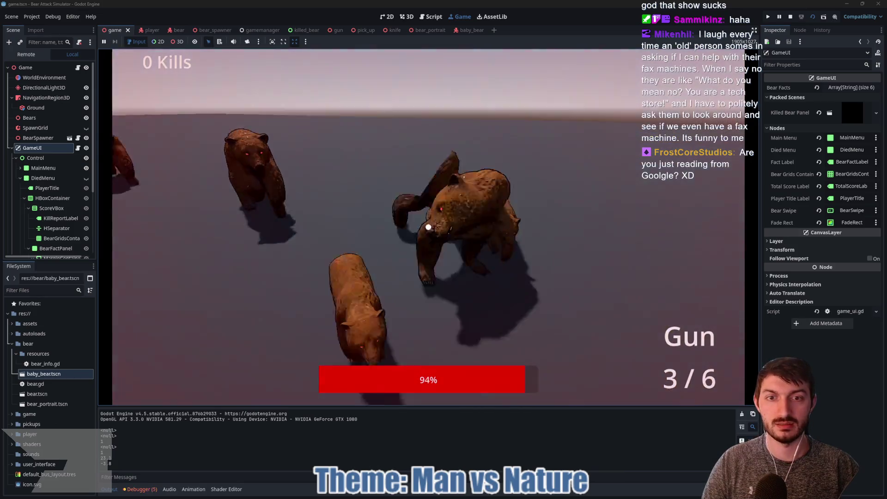
pyautogui.click(428, 227)
pyautogui.click(428, 227)
# Step: Punch the two bears repeatedly as health falls to 35%, then stop the game with F8
pyautogui.click(428, 227)
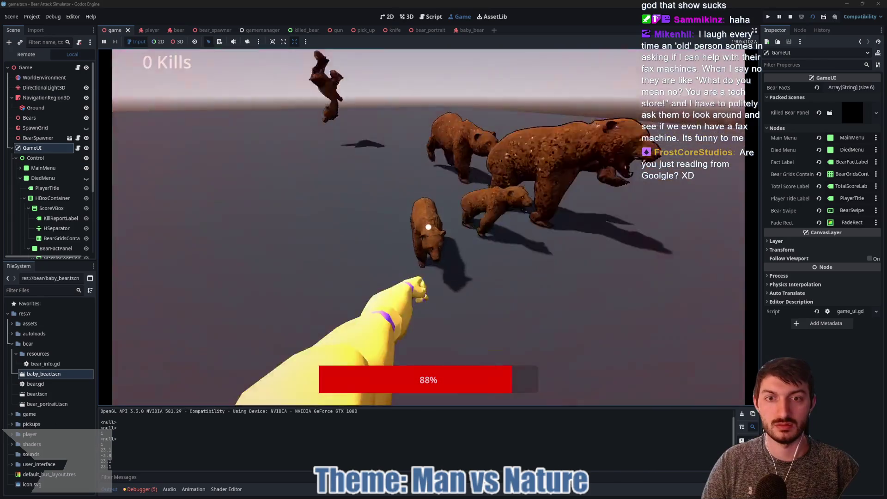
pyautogui.click(429, 227)
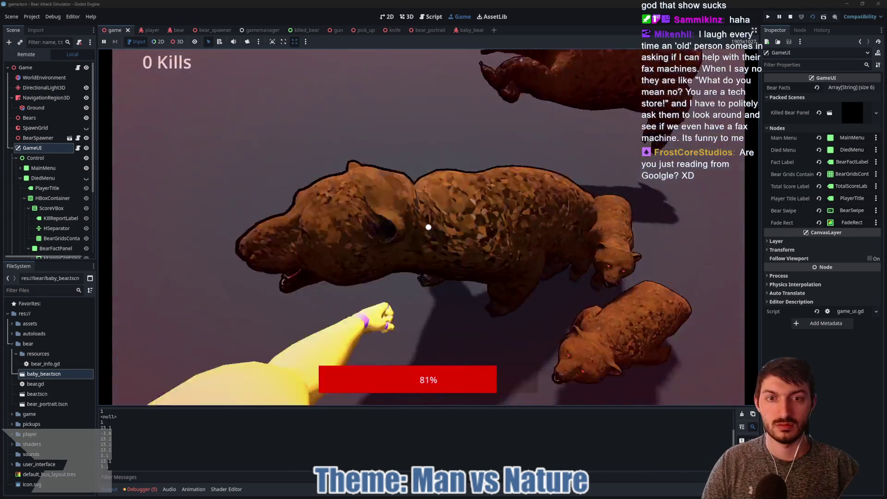
pyautogui.click(429, 227)
pyautogui.click(428, 227)
pyautogui.click(428, 227)
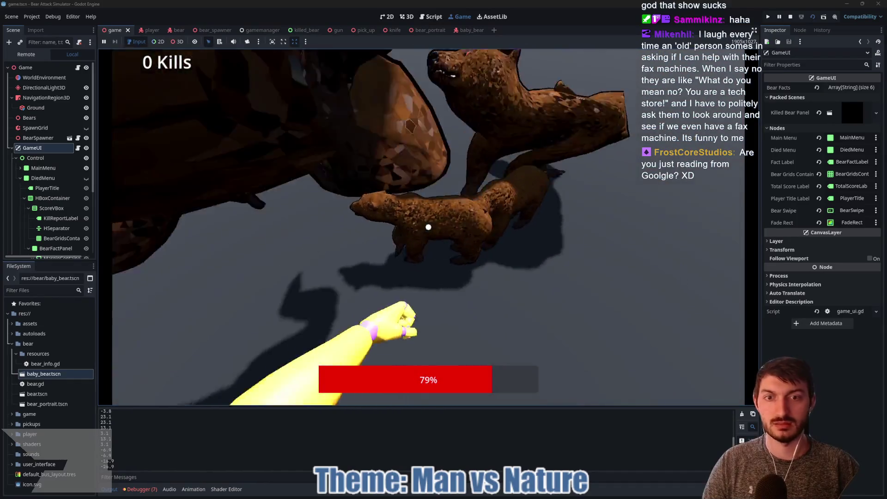
pyautogui.click(429, 227)
pyautogui.click(428, 227)
pyautogui.click(428, 227)
pyautogui.click(428, 227)
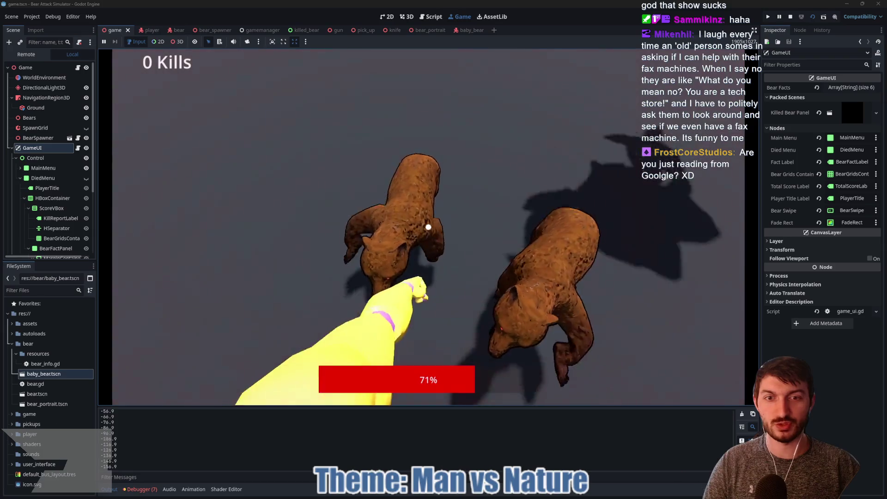
pyautogui.click(428, 227)
pyautogui.click(429, 227)
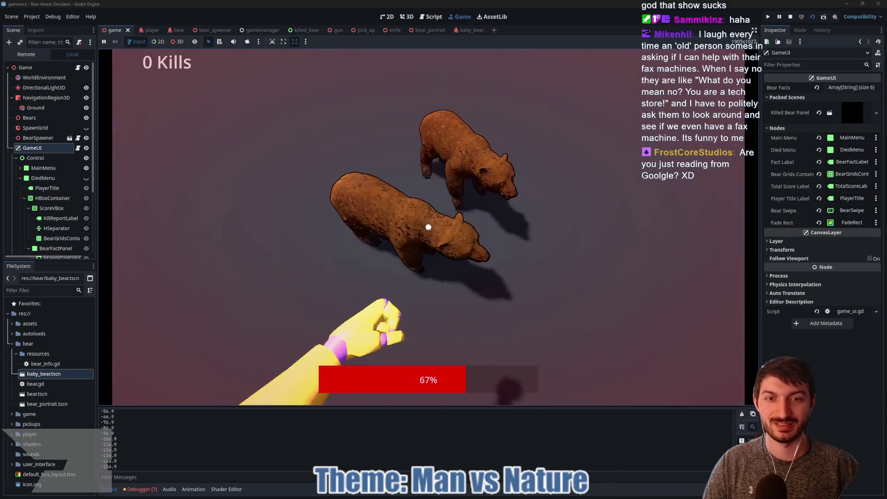
pyautogui.click(429, 227)
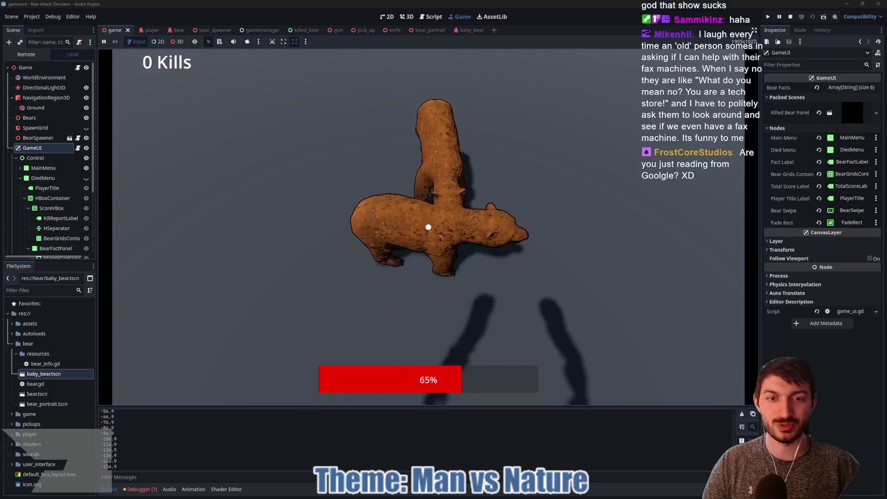
pyautogui.click(428, 227)
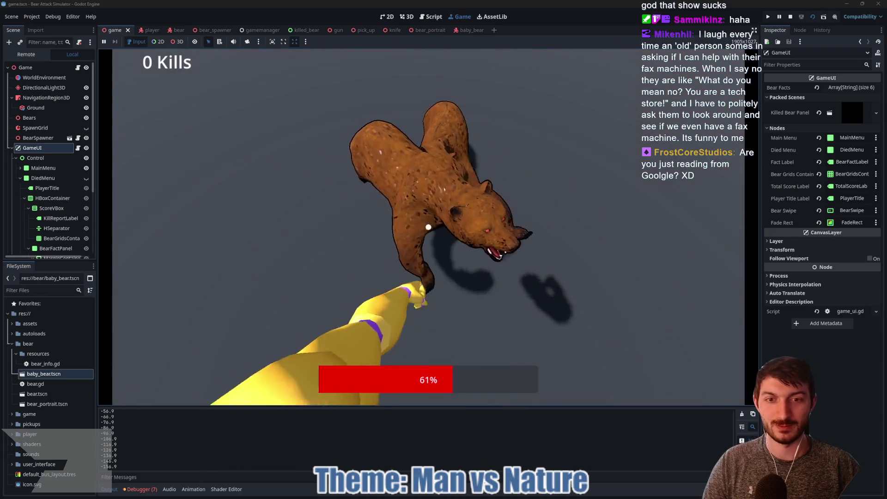
pyautogui.click(429, 227)
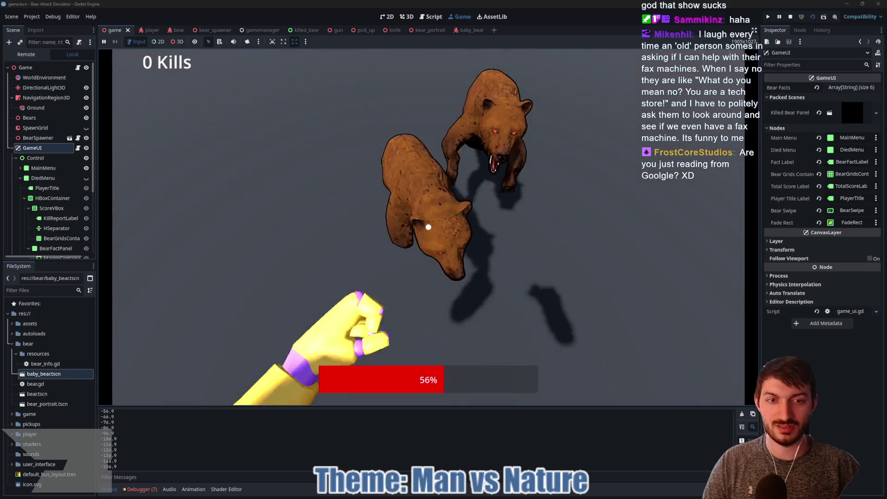
pyautogui.click(428, 226)
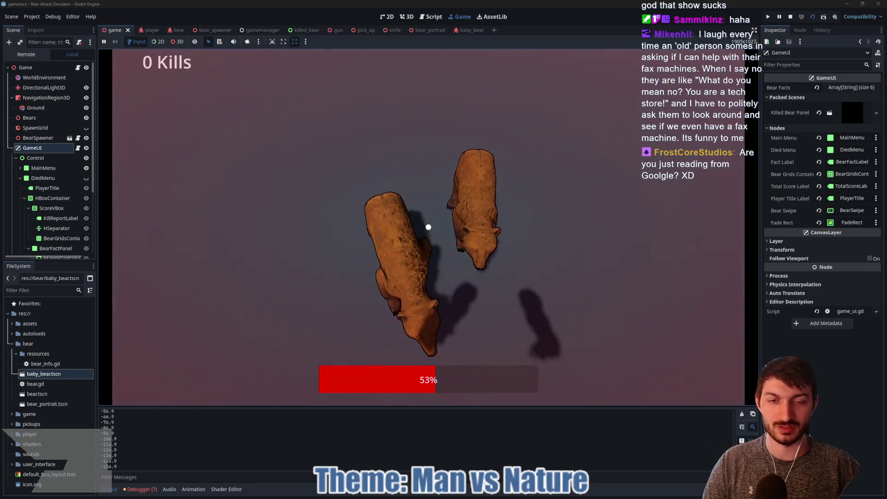
pyautogui.click(428, 227)
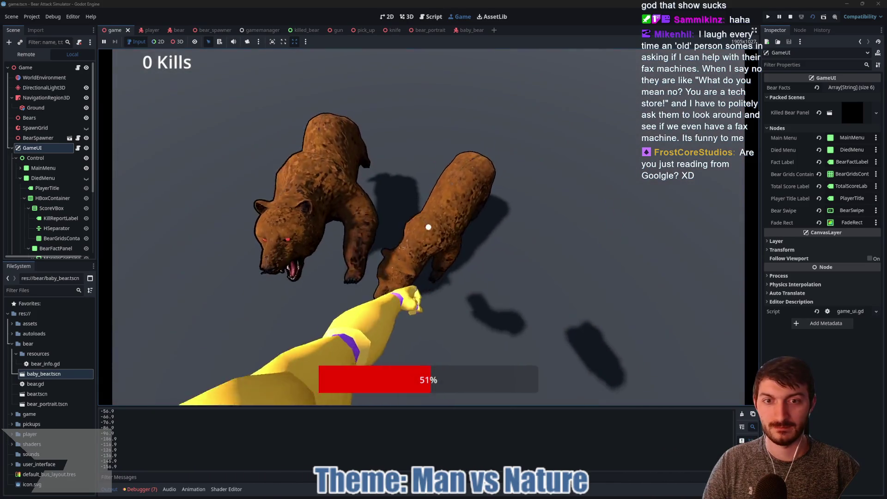
pyautogui.click(428, 226)
pyautogui.click(428, 227)
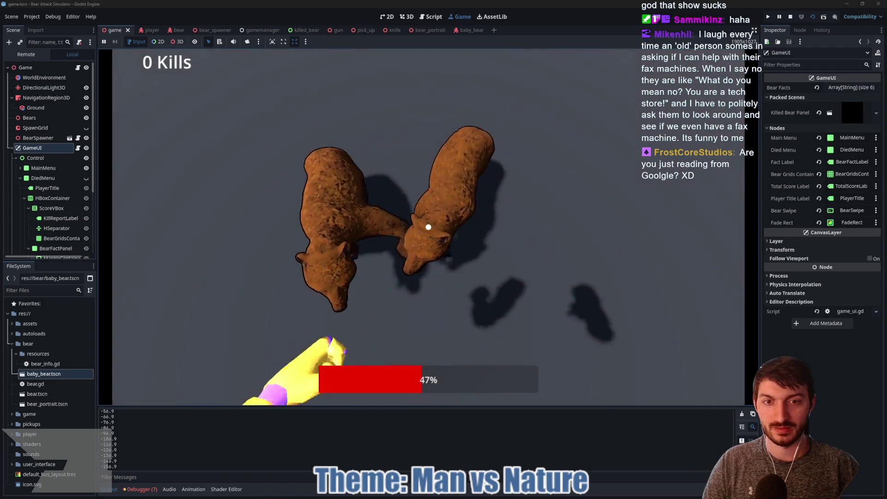
pyautogui.click(428, 226)
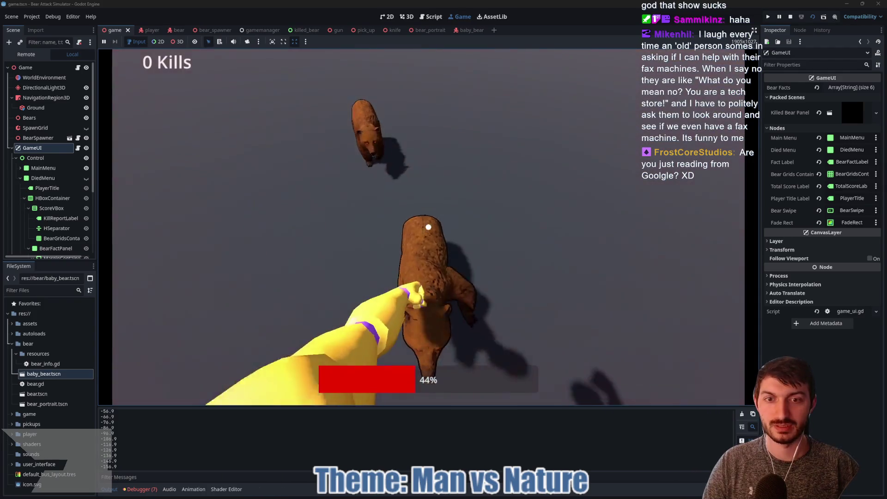
pyautogui.click(428, 227)
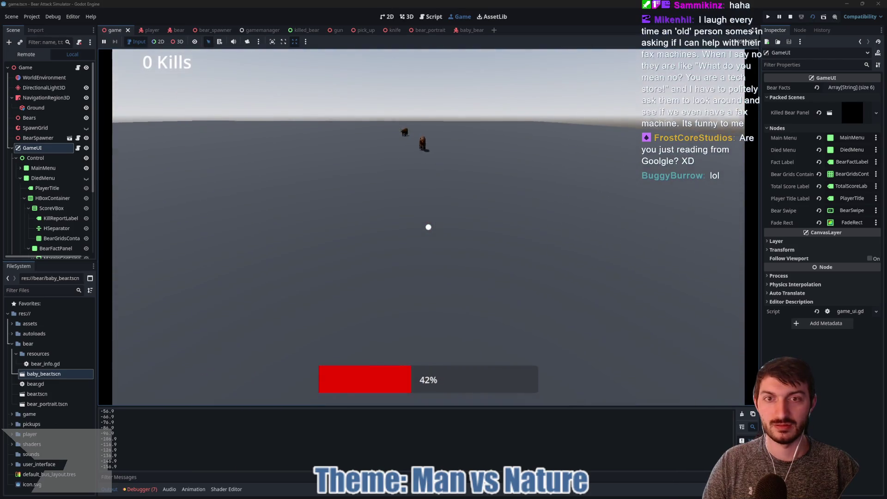
pyautogui.click(429, 227)
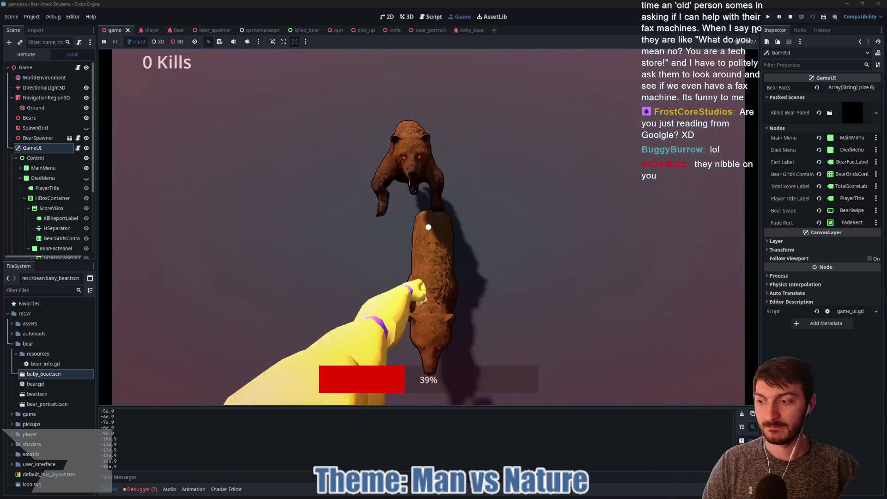
pyautogui.click(429, 227)
pyautogui.click(429, 227)
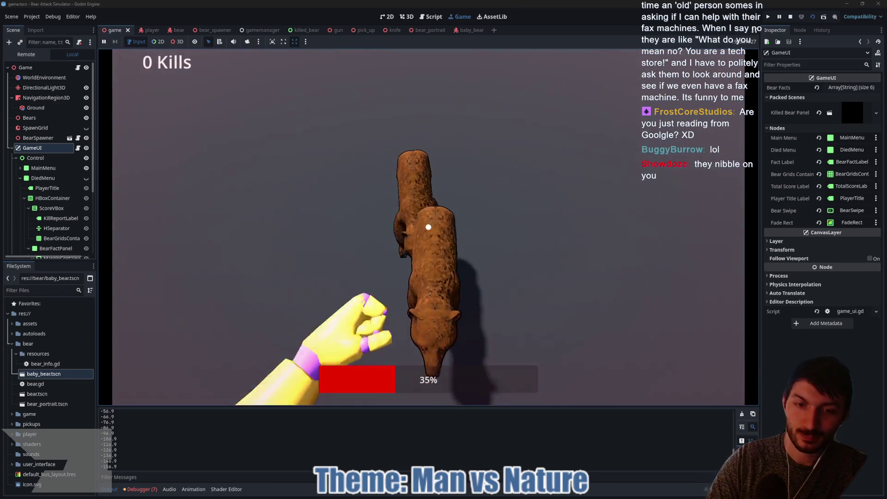
pyautogui.press('F8')
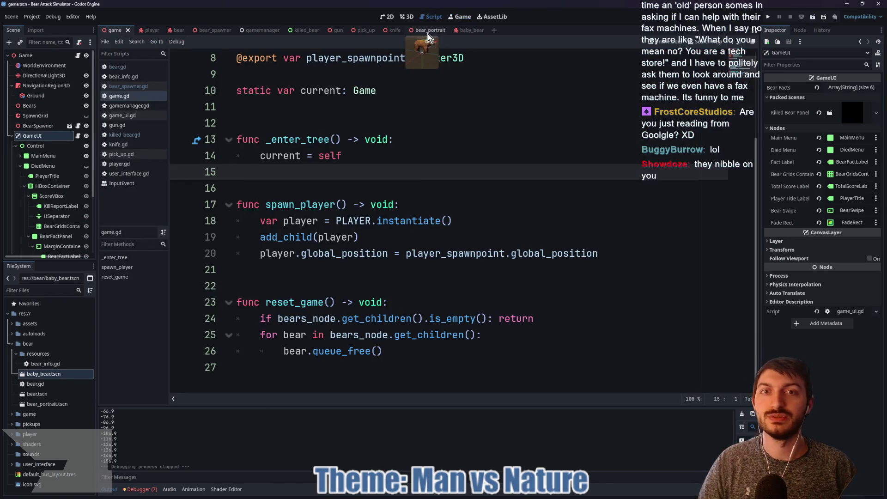
# Step: Change PUNCHING from 1.5 to 2.0 in player.gd, save, and set the Player's Reach to 2.0
pyautogui.click(143, 30)
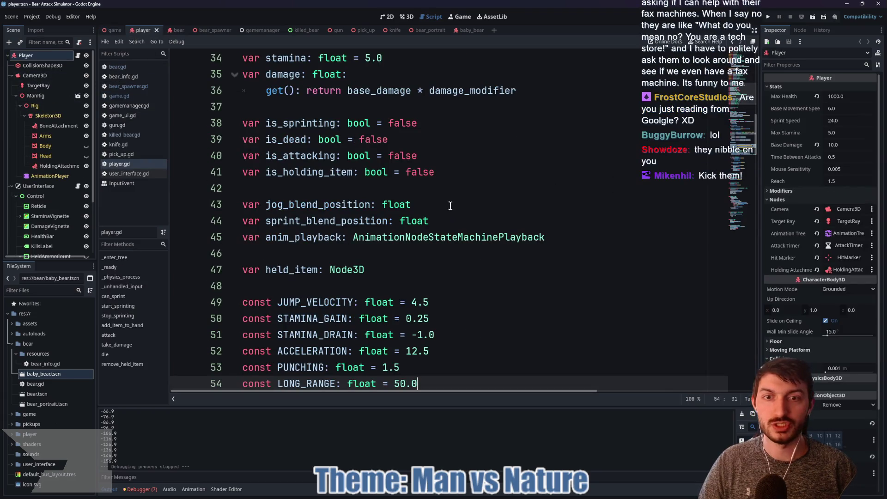
pyautogui.scroll(-2, 438, 211)
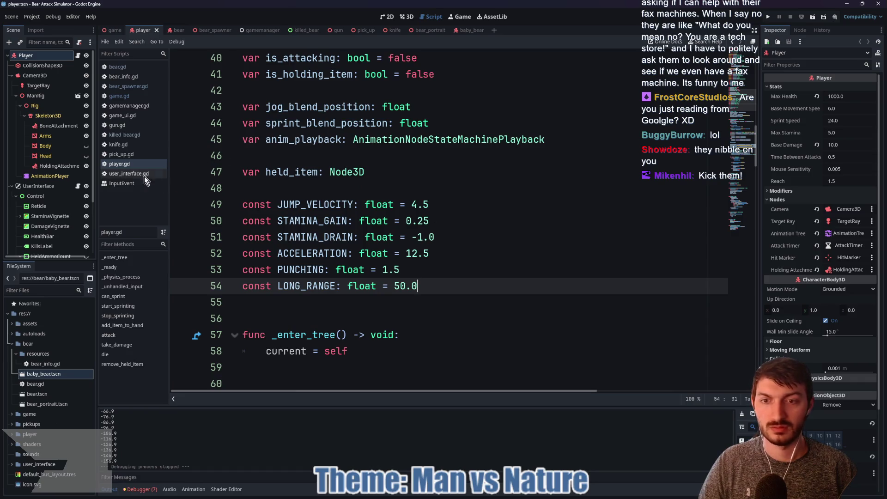
pyautogui.moveTo(400, 270); pyautogui.dragTo(383, 269)
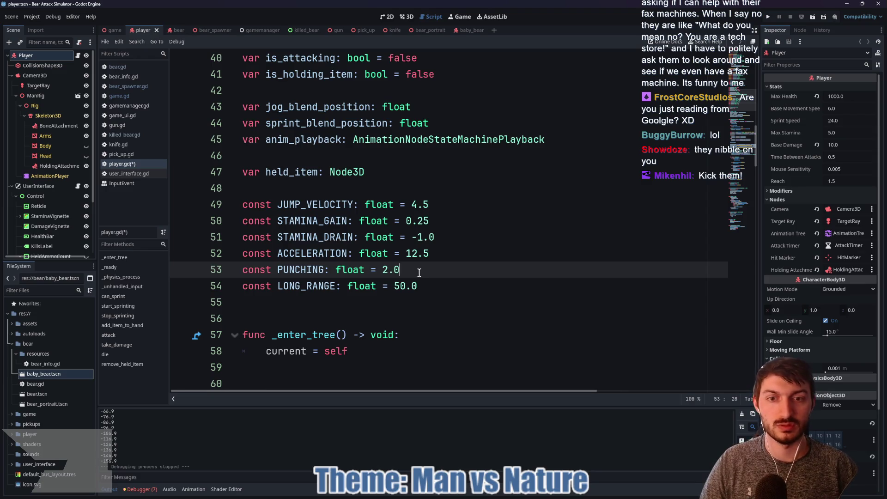
pyautogui.hotkey('ctrl', 's')
pyautogui.click(842, 180)
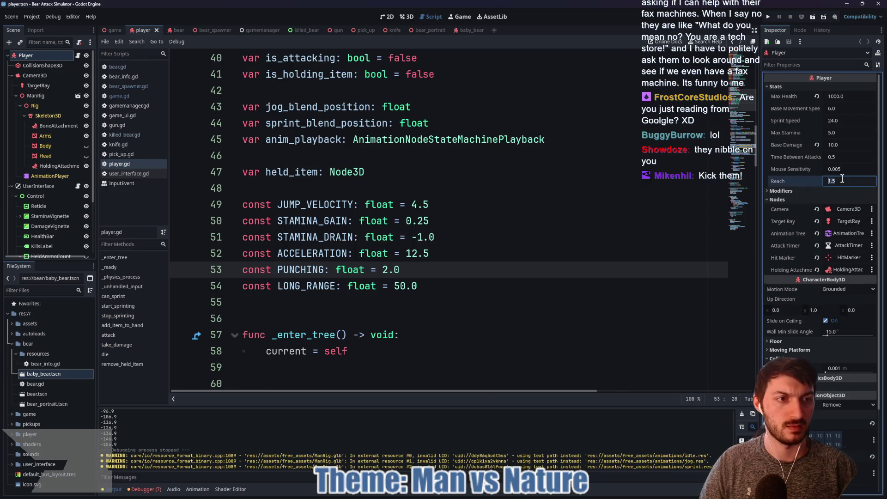
pyautogui.write('2')
pyautogui.click(480, 269)
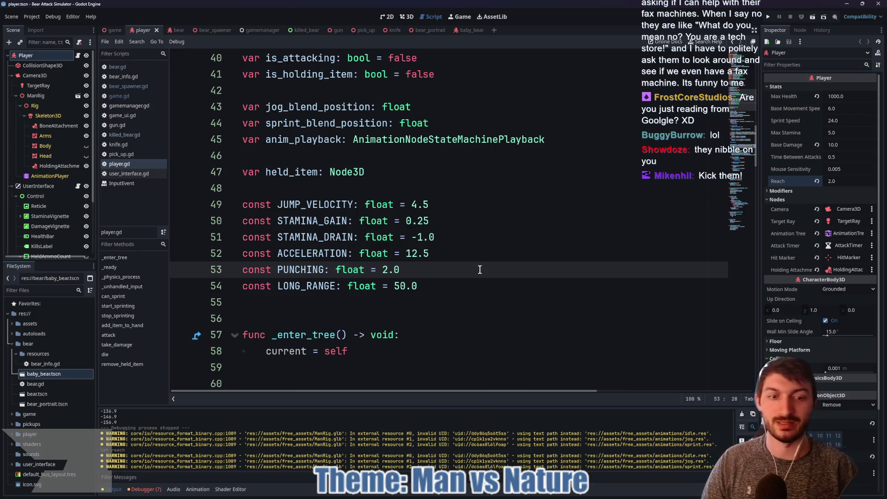
# Step: Show the BabyBear root node's bear stats in the Inspector
pyautogui.click(465, 32)
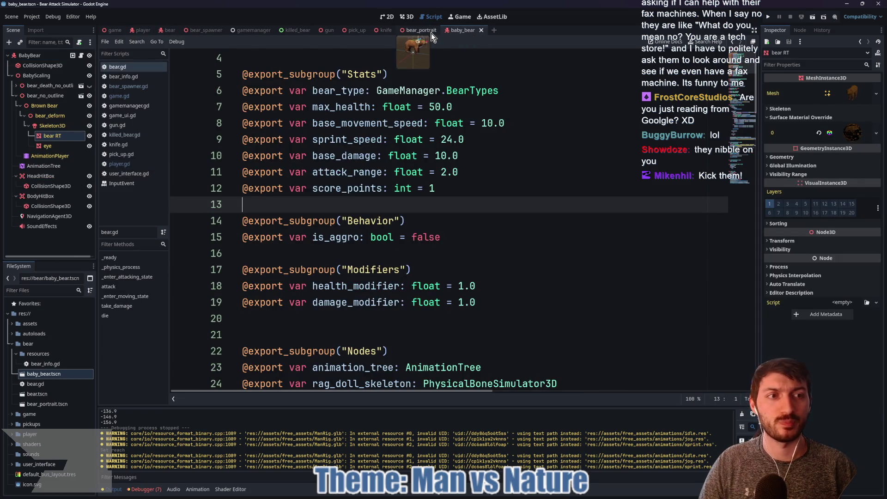
pyautogui.click(56, 55)
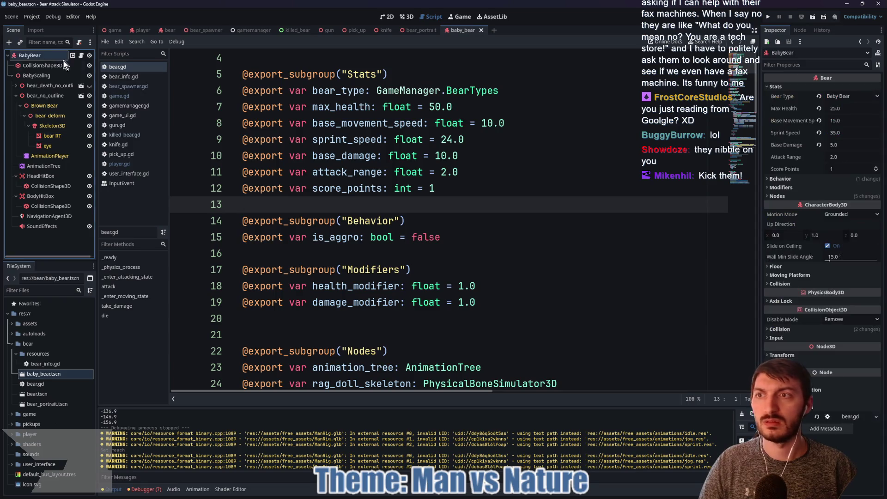
pyautogui.click(791, 284)
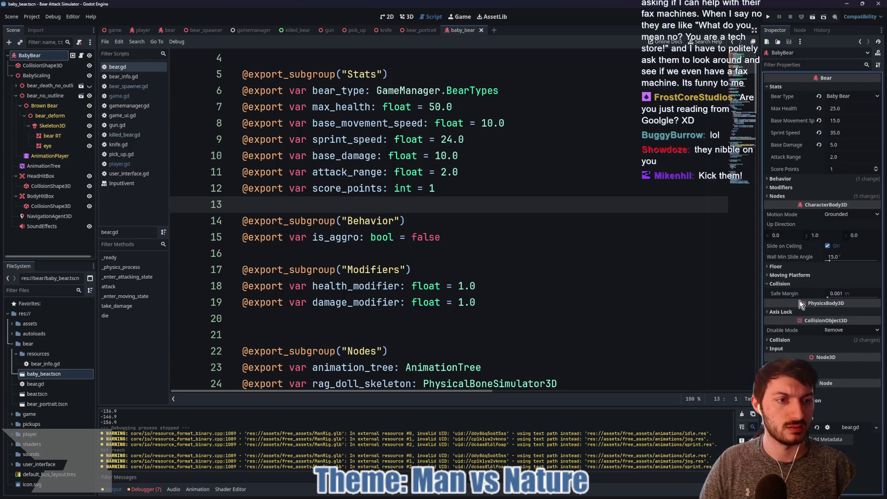
pyautogui.click(778, 284)
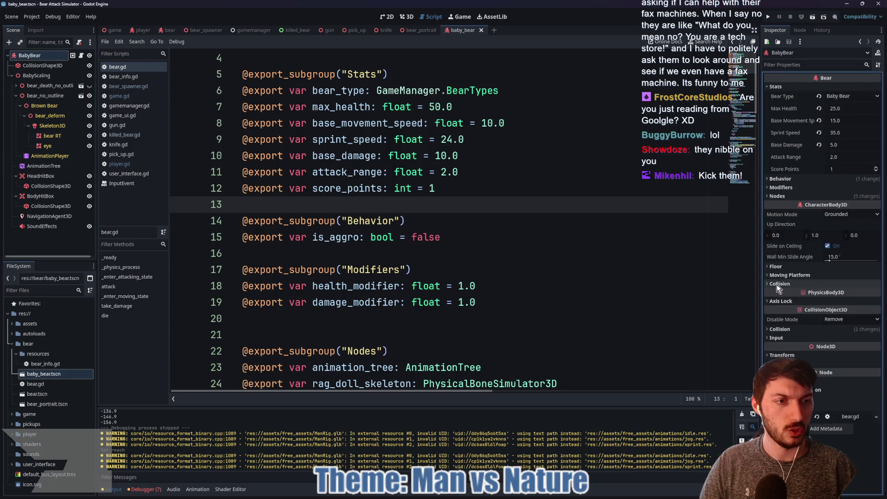
# Step: Expand the Nodes, Modifiers, Behavior (Is Aggro) and Collision layer sections to review them
pyautogui.click(778, 198)
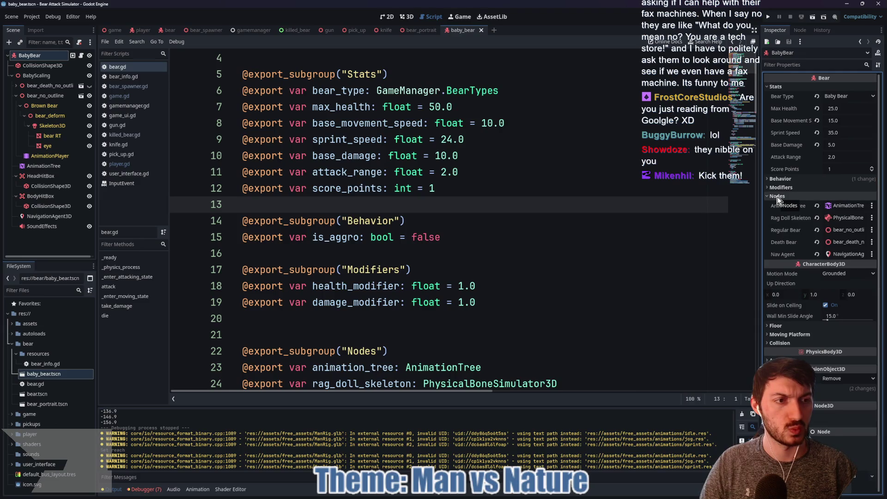
pyautogui.click(775, 189)
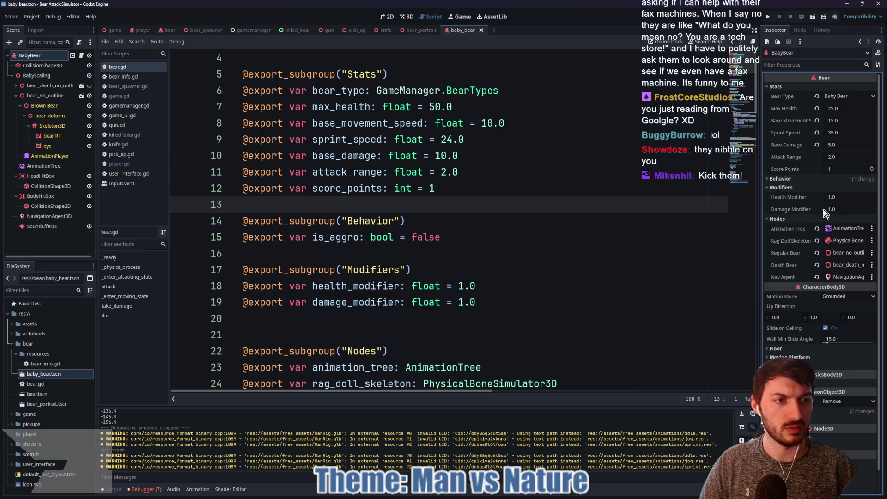
pyautogui.click(785, 180)
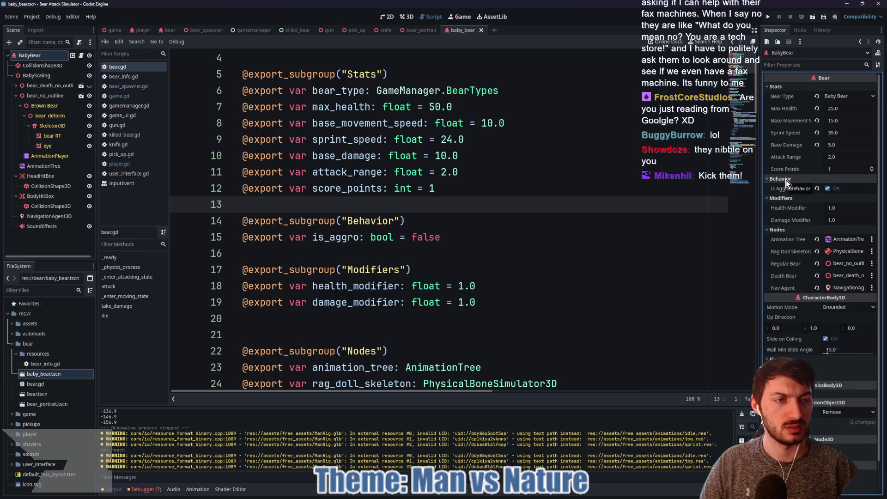
pyautogui.scroll(-2, 797, 277)
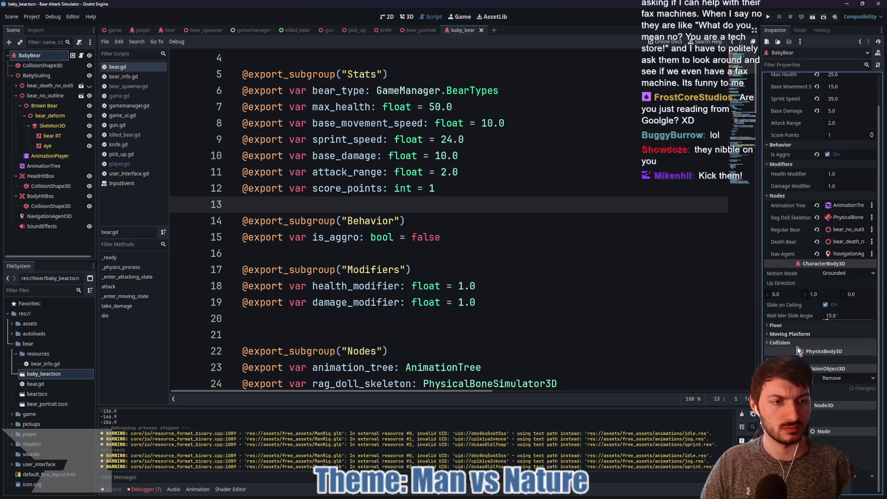
pyautogui.click(786, 388)
pyautogui.scroll(-4, 795, 345)
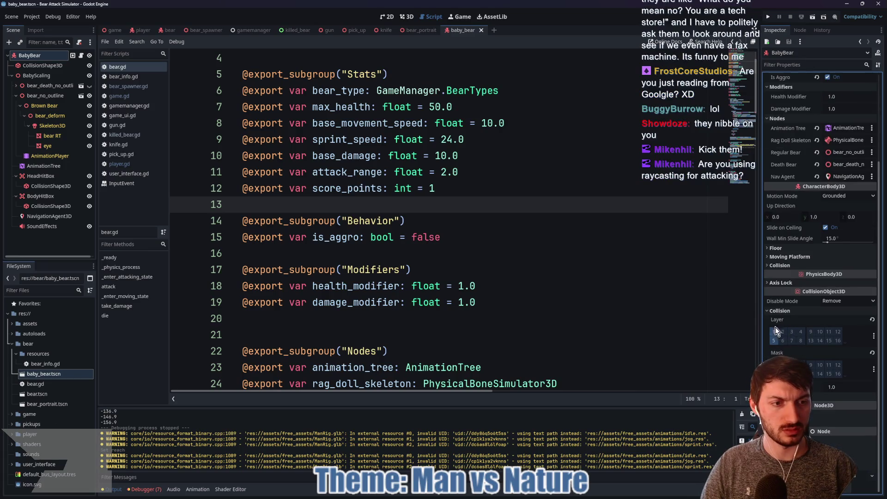
pyautogui.click(529, 306)
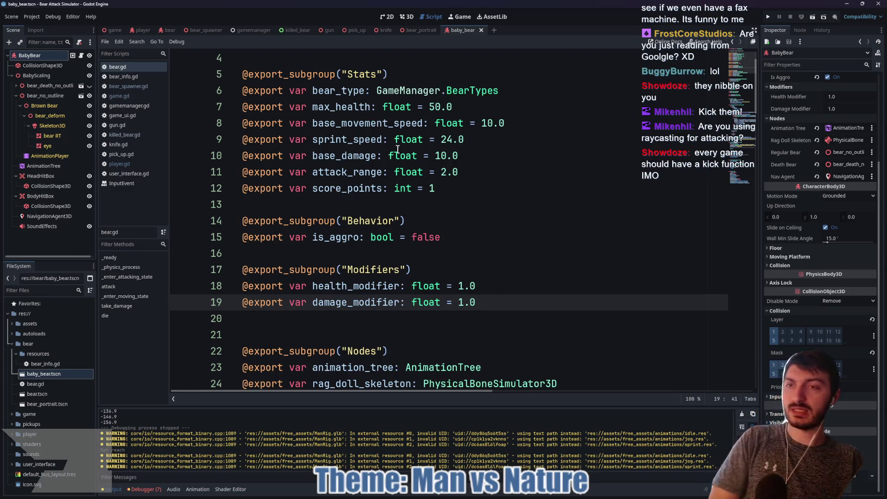
pyautogui.click(143, 30)
# Step: Inspect the player rig in 3D from front and side, then save player.tscn and return to the game scene
pyautogui.click(406, 16)
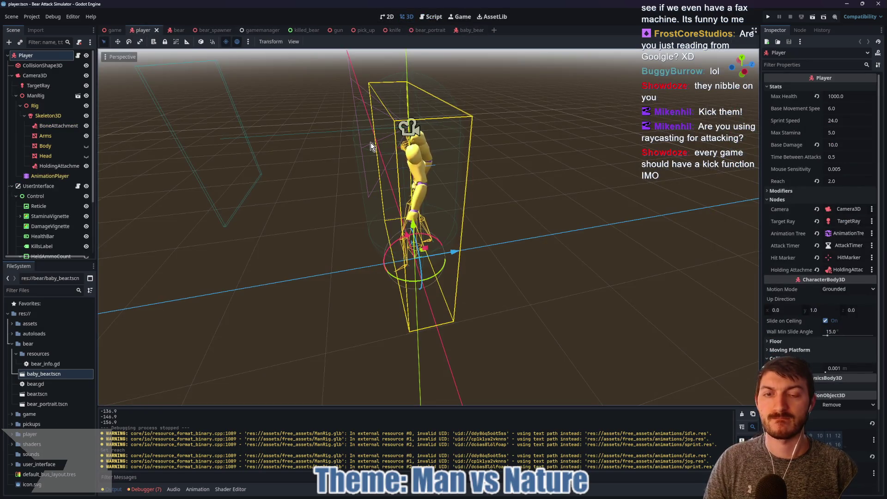
pyautogui.moveTo(330, 178)
pyautogui.mouseDown()
pyautogui.moveTo(457, 136)
pyautogui.moveTo(356, 151)
pyautogui.mouseUp()
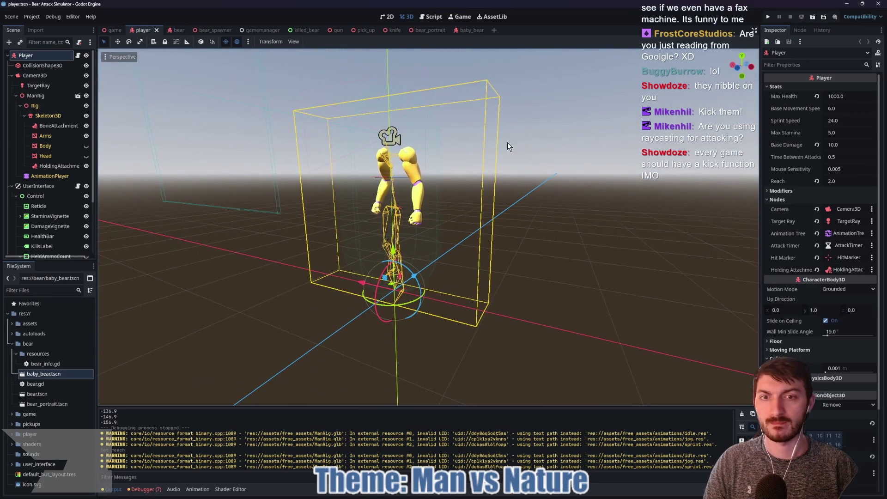
pyautogui.moveTo(509, 142); pyautogui.dragTo(475, 146)
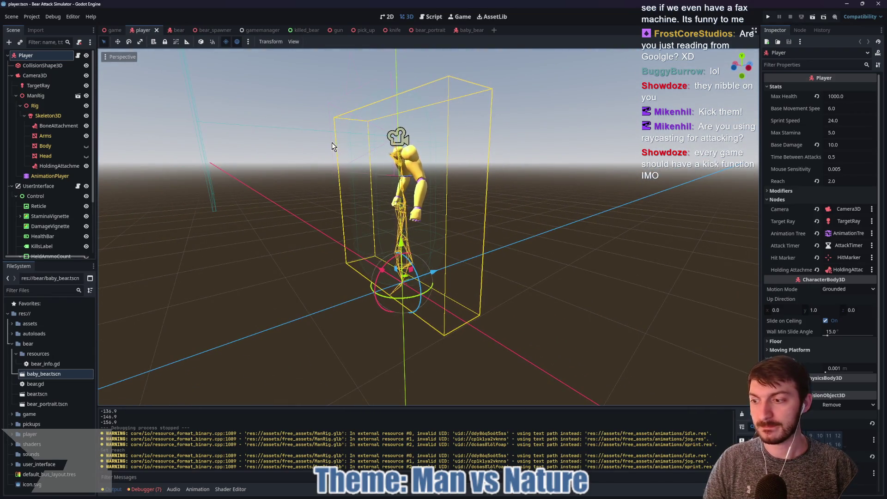
pyautogui.hotkey('ctrl', 's')
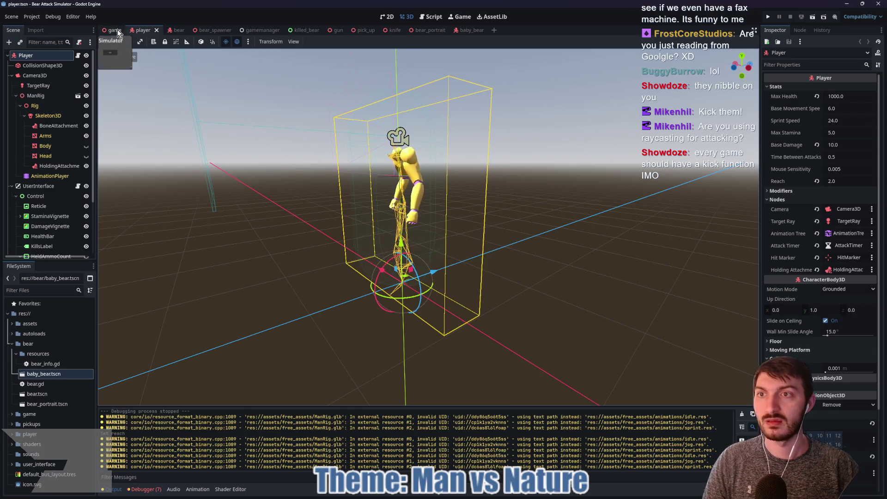
pyautogui.hotkey('ctrl', 'shift', 'Tab')
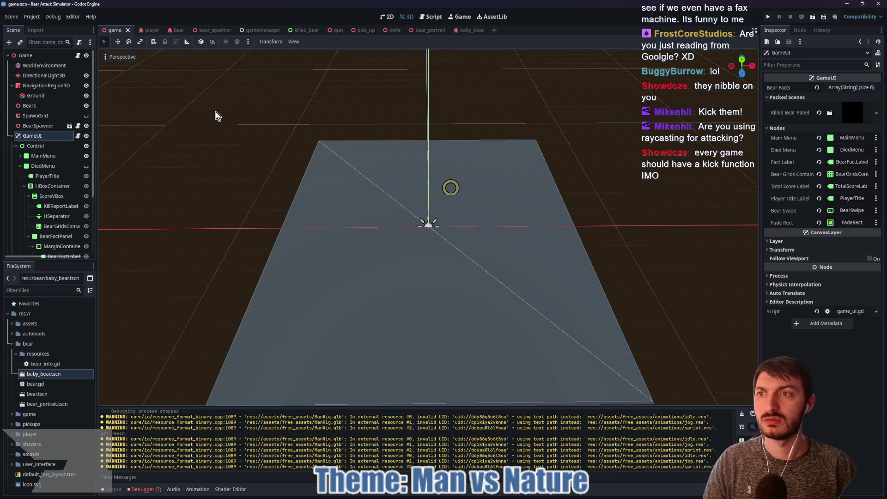
pyautogui.click(51, 55)
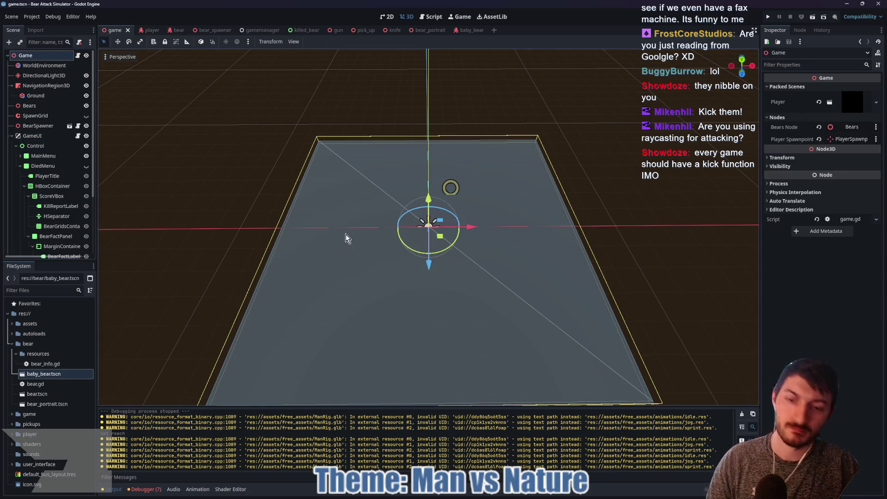
pyautogui.press('F5')
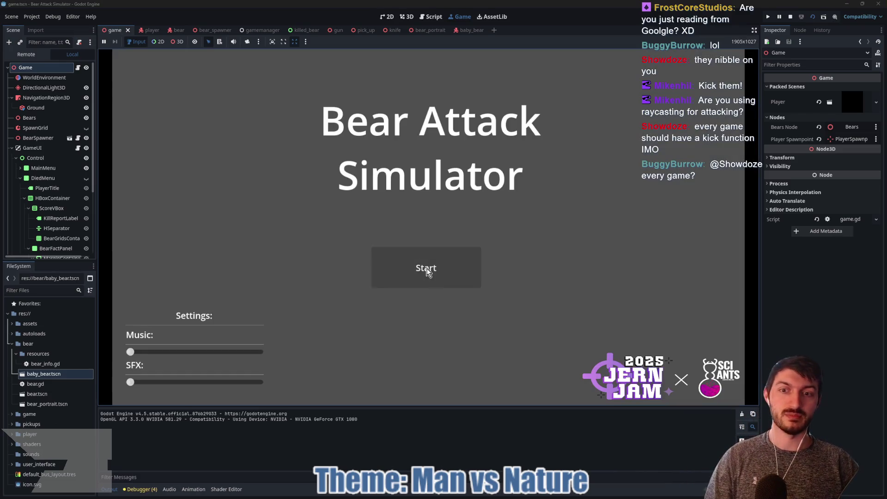
pyautogui.click(418, 264)
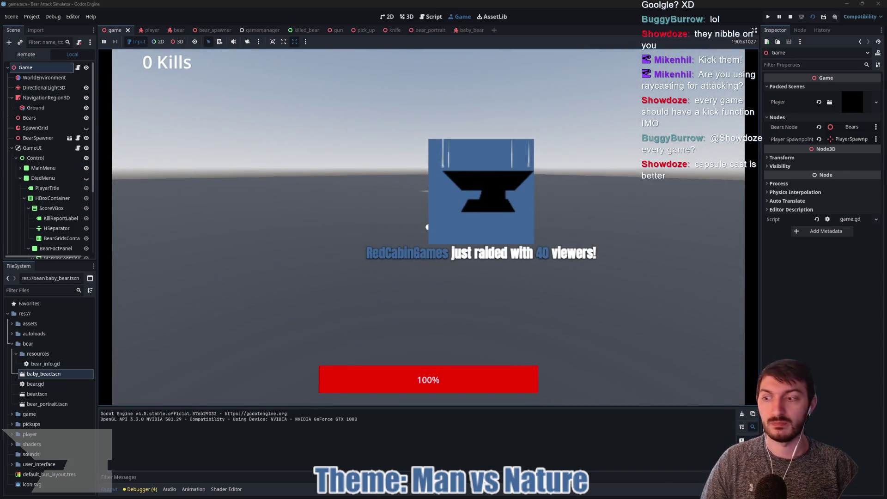
pyautogui.click(426, 227)
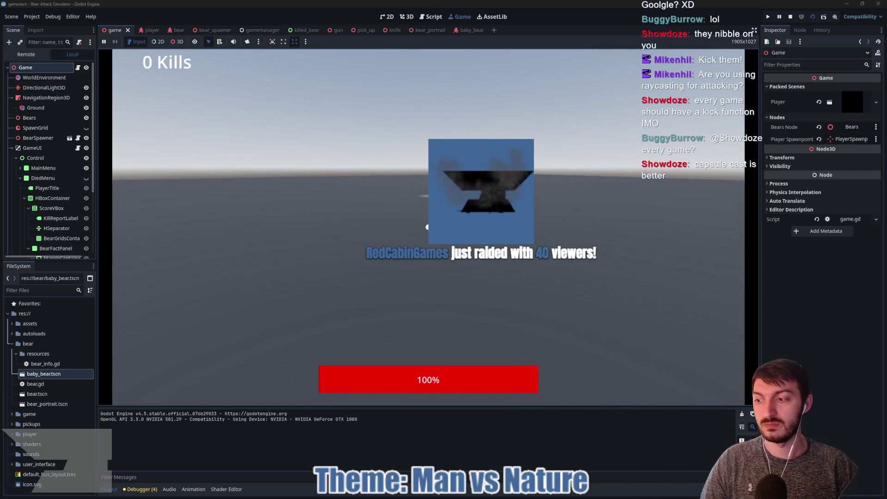
pyautogui.click(427, 227)
pyautogui.click(427, 227)
pyautogui.press('w')
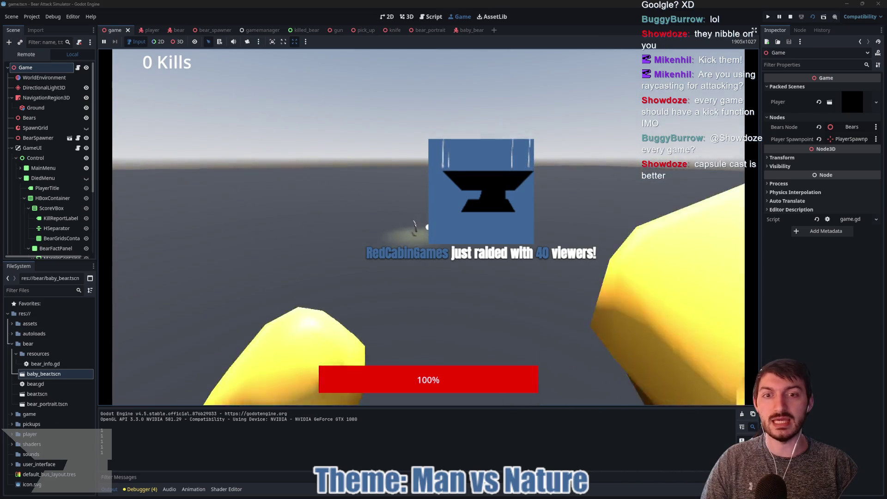
pyautogui.press('e')
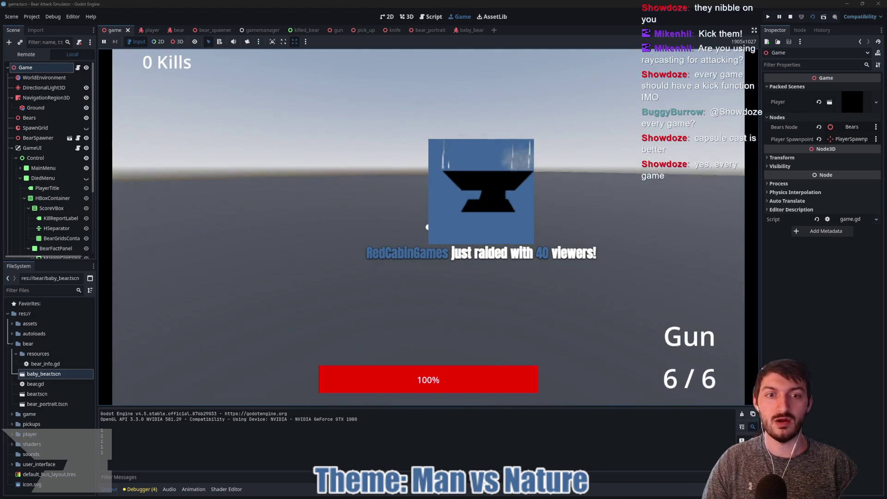
pyautogui.click(427, 227)
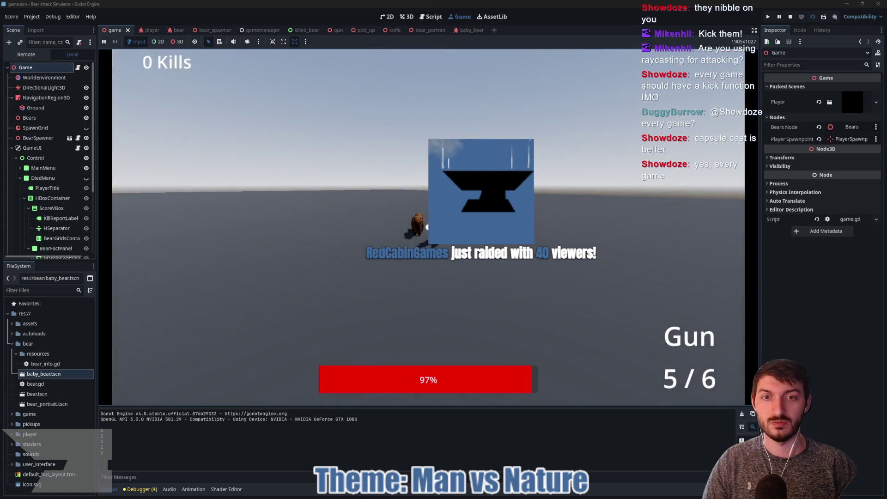
pyautogui.click(427, 227)
pyautogui.click(427, 227)
pyautogui.click(427, 227)
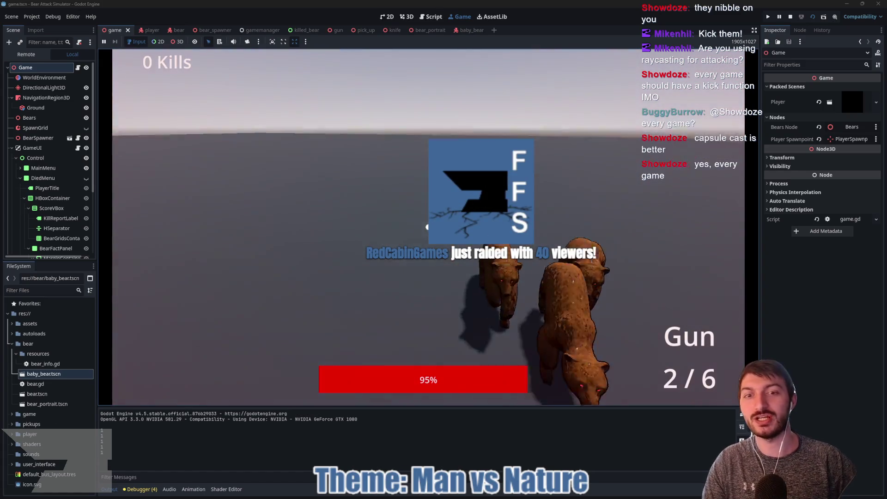
pyautogui.click(427, 227)
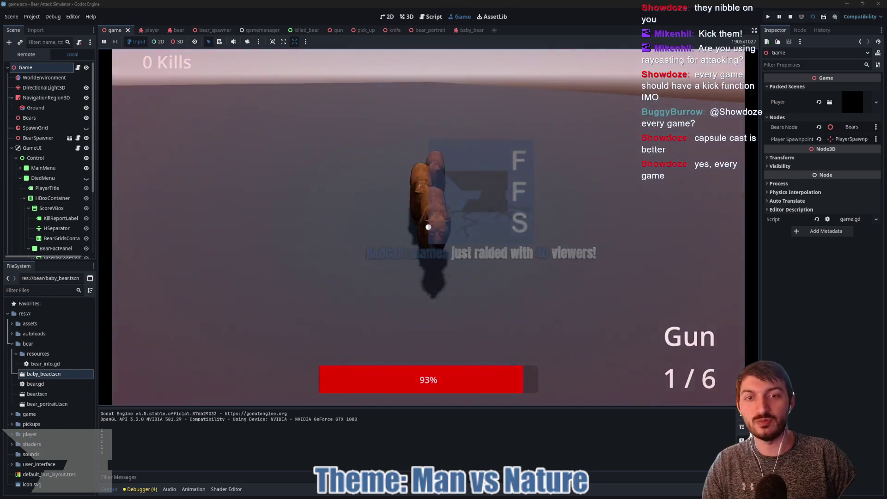
pyautogui.click(427, 227)
pyautogui.click(428, 227)
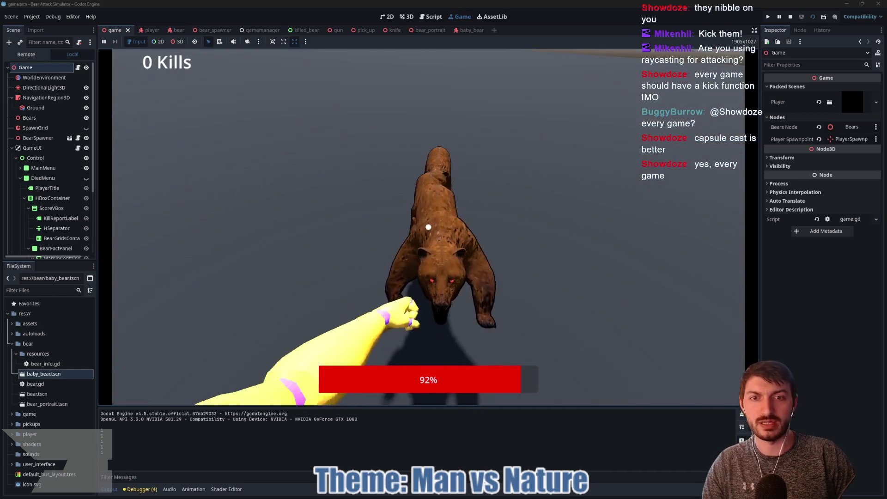
pyautogui.click(428, 227)
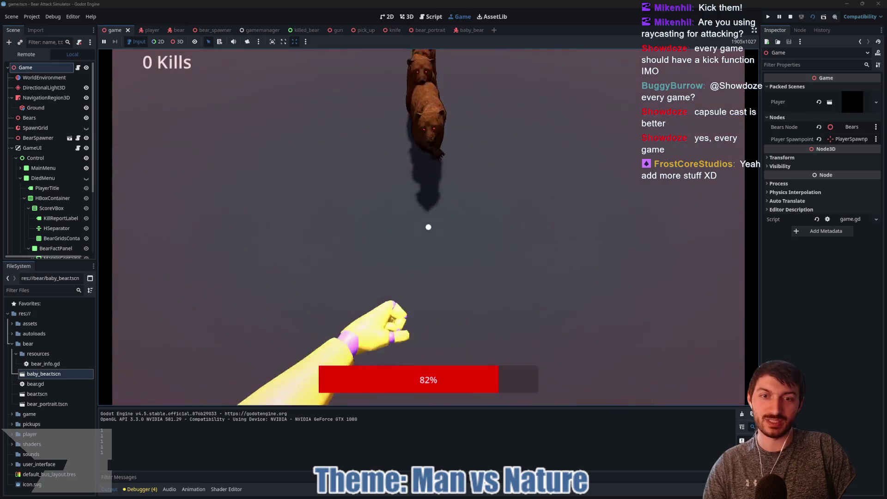
pyautogui.click(428, 227)
pyautogui.click(429, 227)
pyautogui.click(428, 226)
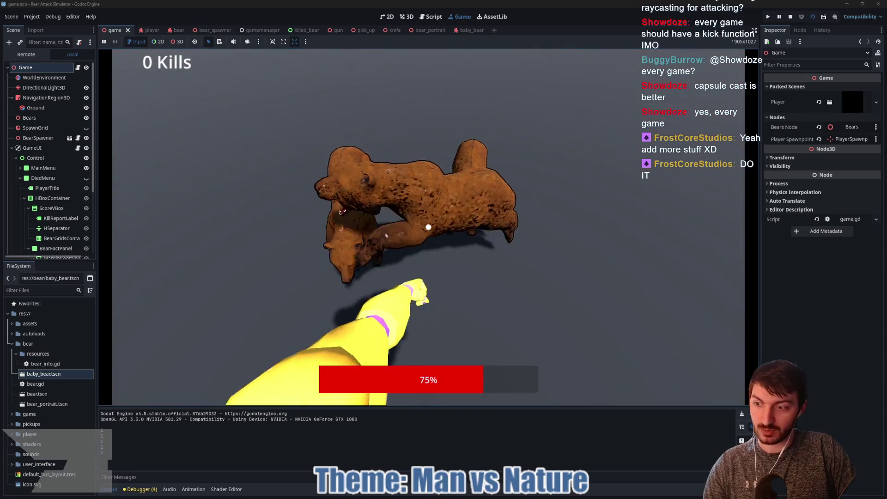
pyautogui.click(429, 227)
pyautogui.click(429, 227)
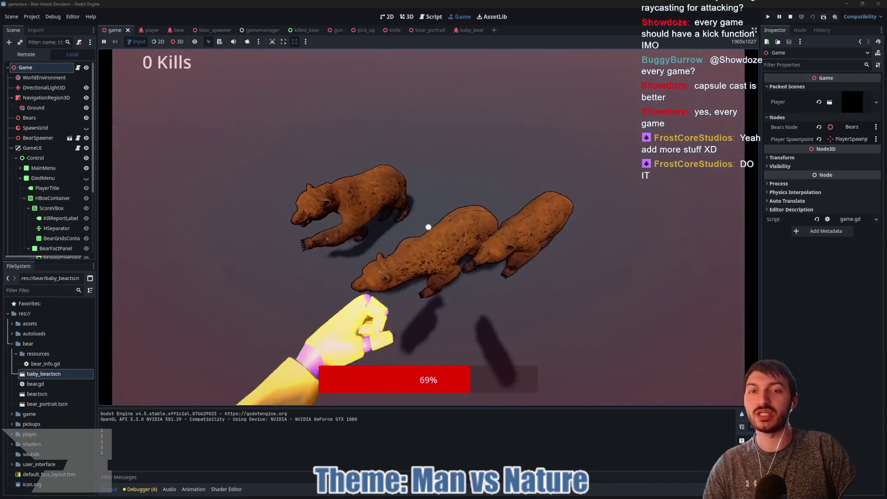
pyautogui.click(428, 227)
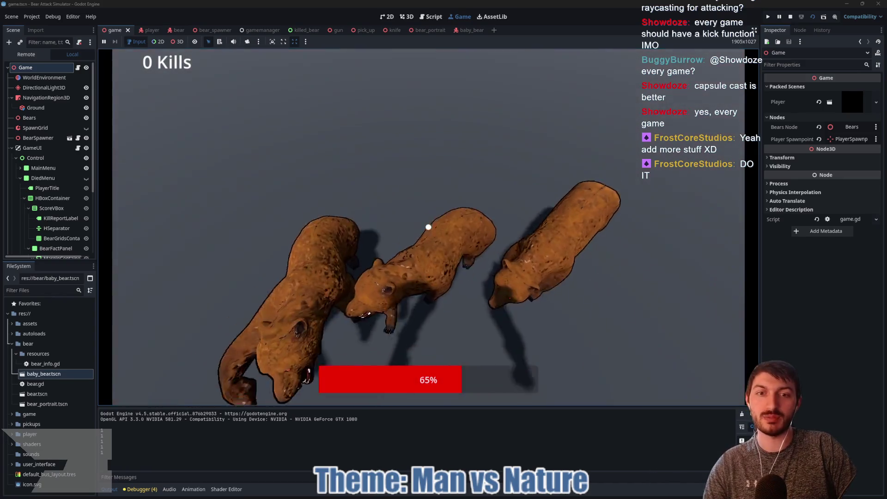
pyautogui.click(429, 227)
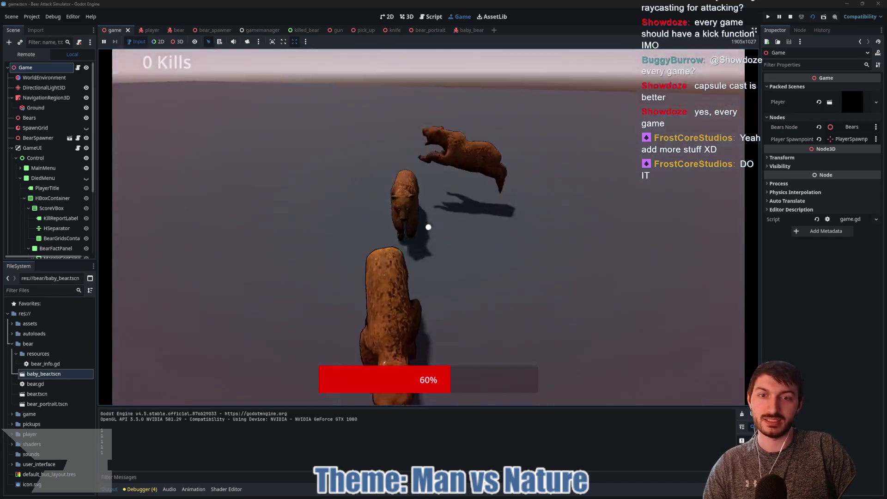
pyautogui.click(428, 227)
pyautogui.click(429, 227)
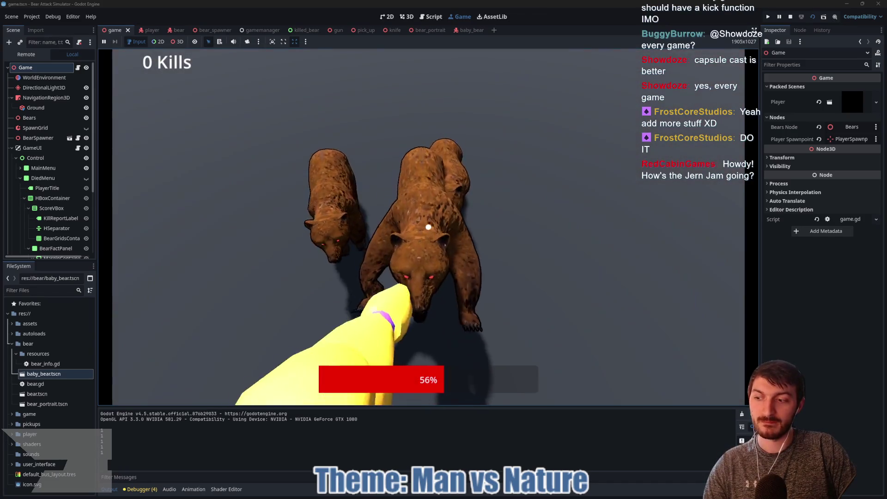
pyautogui.click(428, 227)
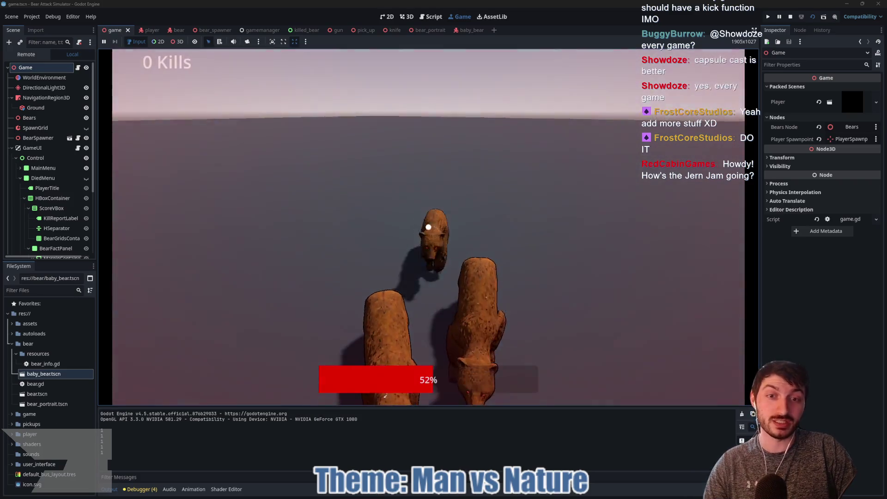
pyautogui.click(429, 227)
pyautogui.click(429, 227)
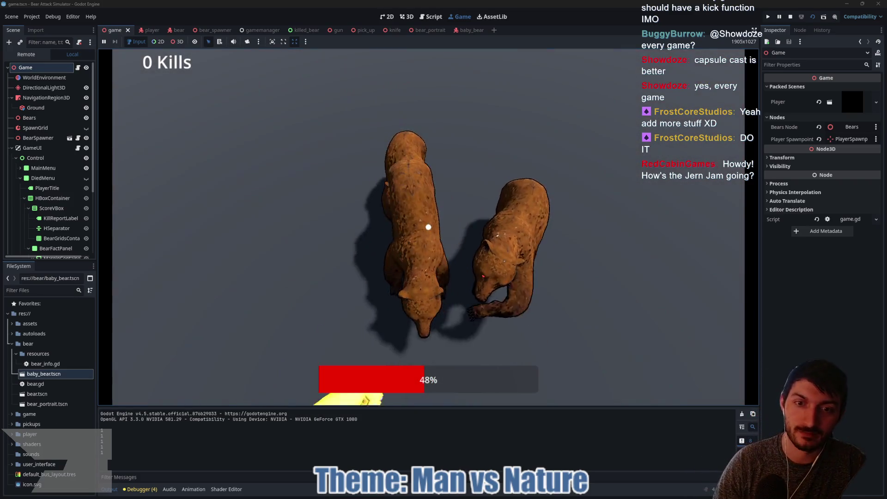
pyautogui.click(428, 227)
pyautogui.press('F8')
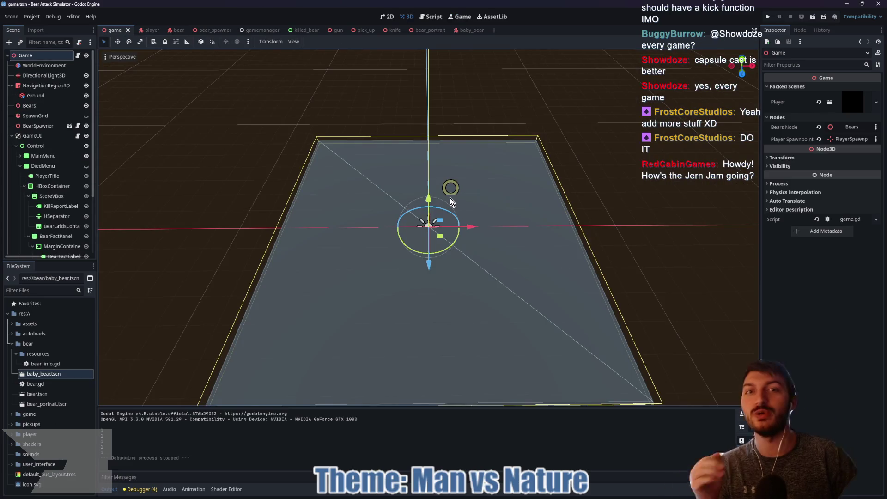
# Step: Inspect the baby_bear scene's CollisionShape3D, then return to the game scene
pyautogui.click(462, 32)
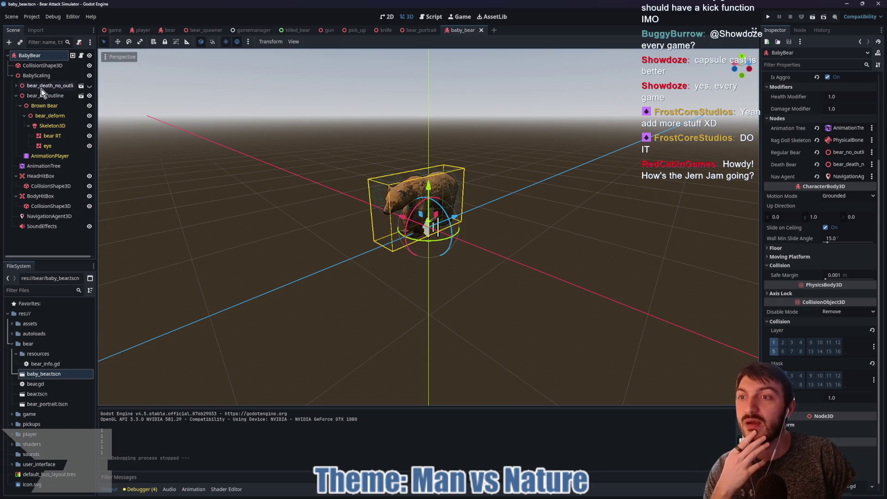
pyautogui.click(54, 66)
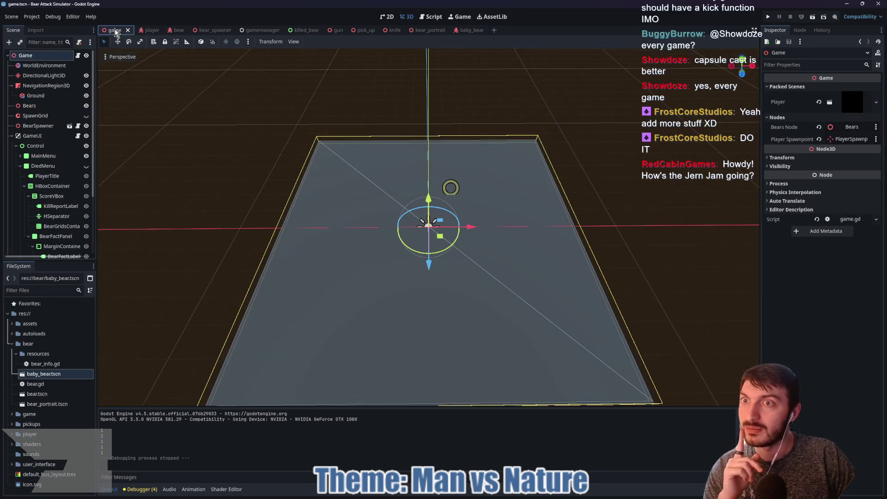
pyautogui.click(114, 30)
# Step: Relaunch the project and scroll the Jern Jam 2025 page down to its Criteria section
pyautogui.click(767, 18)
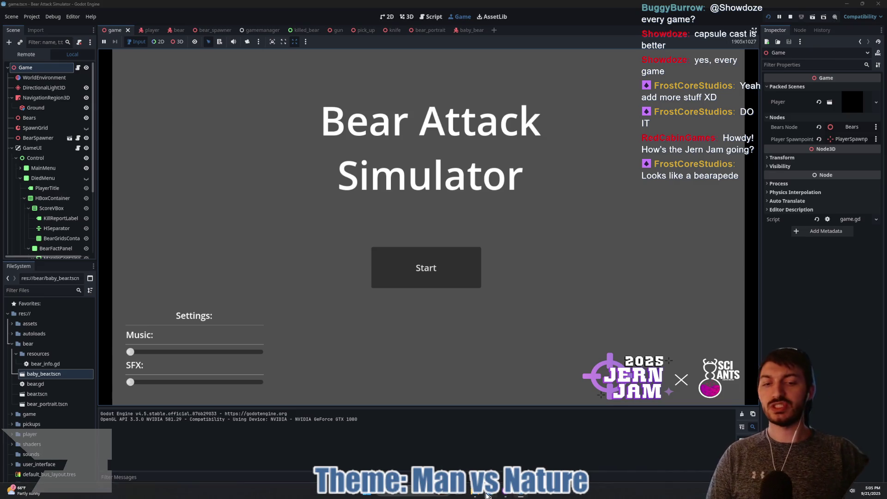
pyautogui.click(490, 496)
pyautogui.scroll(-9, 414, 238)
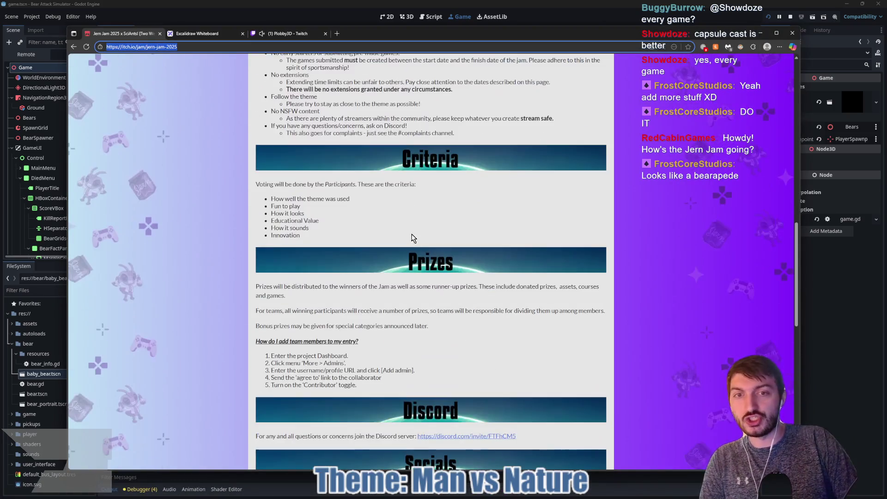
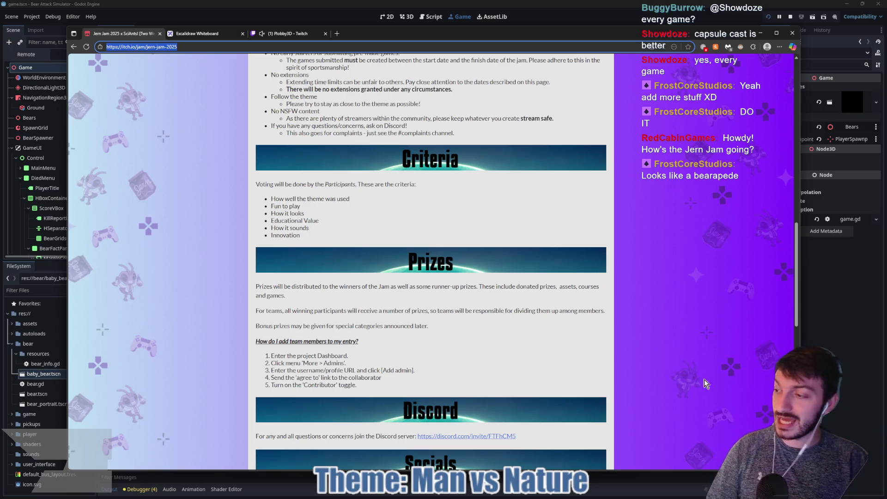
# Step: Dismiss Chrome's jam rules page to bring the Godot editor back in front
pyautogui.click(825, 338)
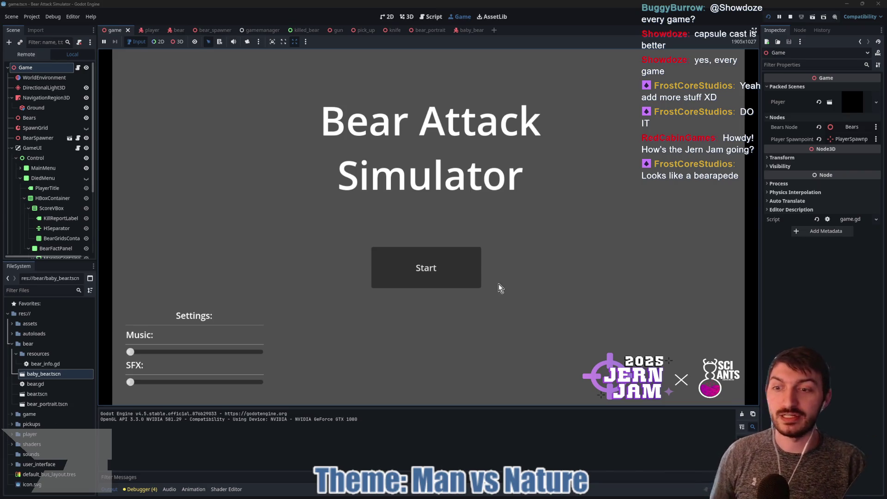
# Step: Start a new round, grab the gun and fire all its bullets at the charging bears
pyautogui.click(458, 265)
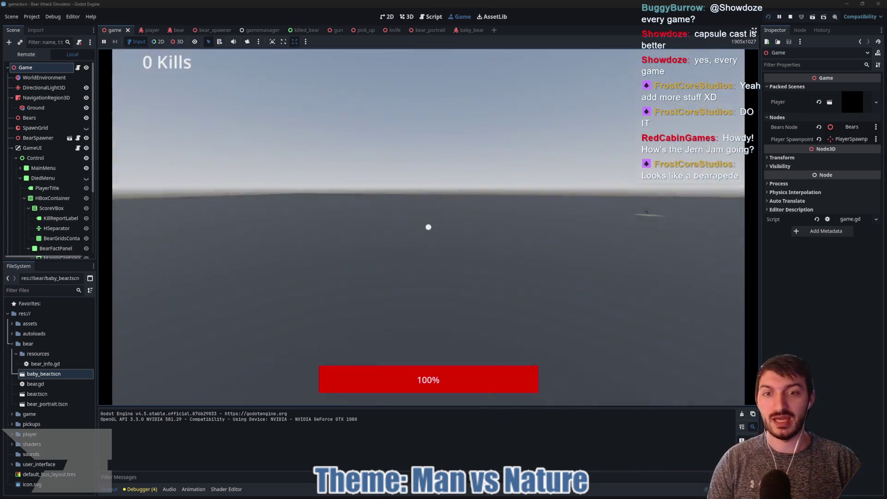
pyautogui.click(429, 227)
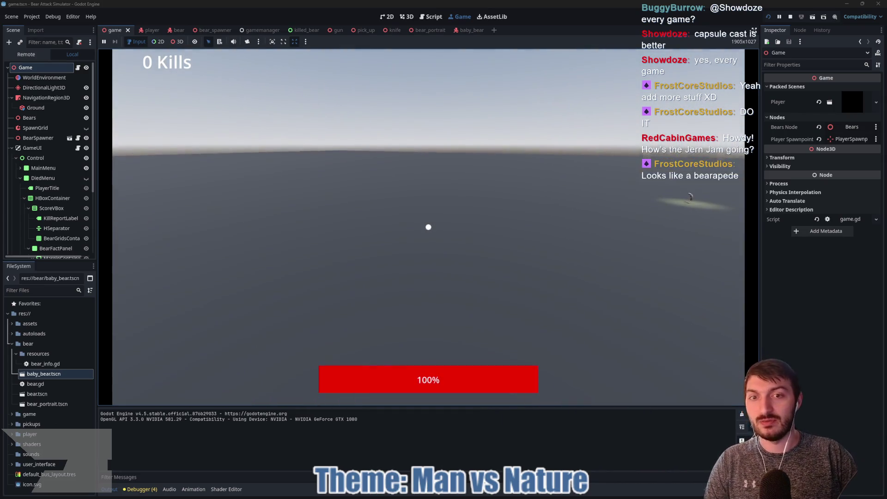
pyautogui.press('w')
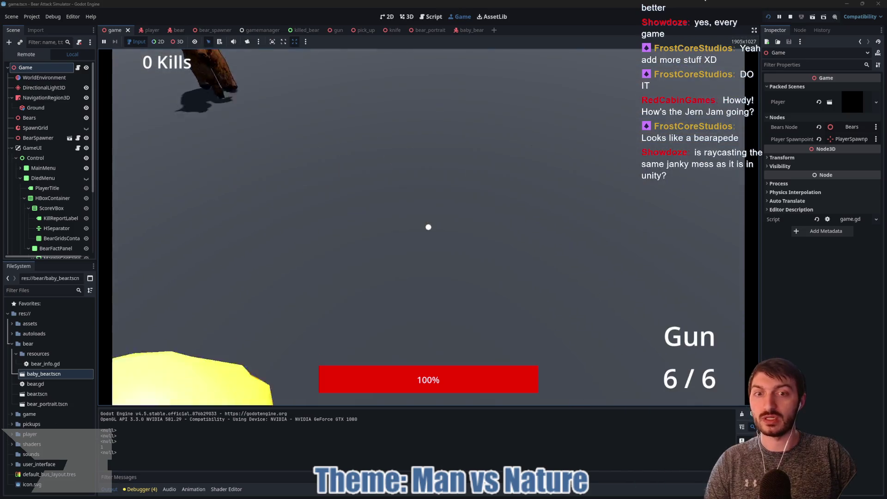
pyautogui.click(429, 227)
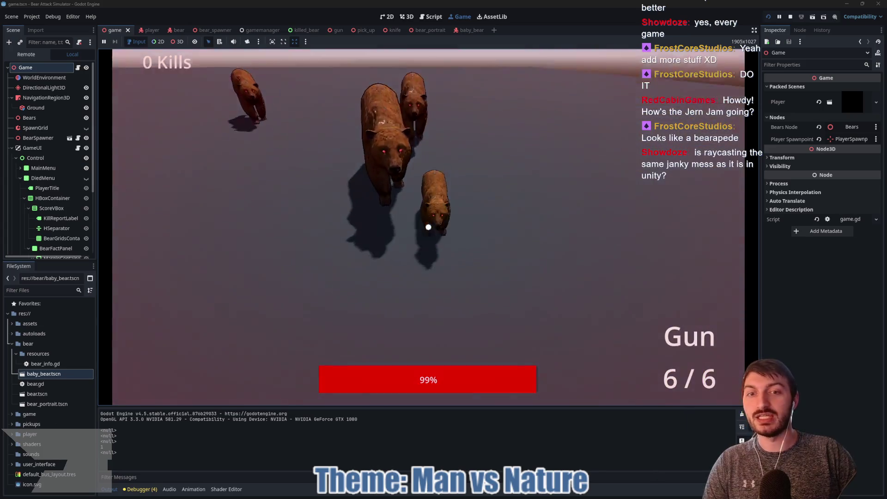
pyautogui.click(428, 226)
pyautogui.click(428, 227)
pyautogui.click(428, 227)
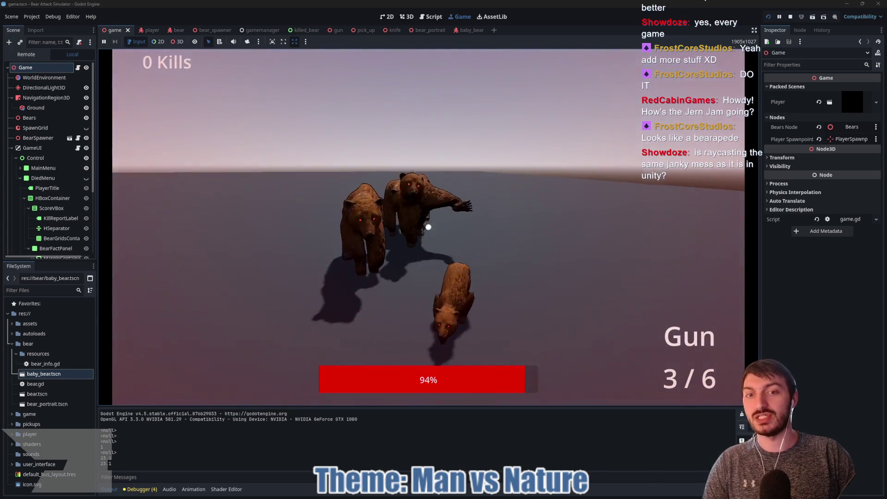
pyautogui.click(428, 227)
pyautogui.click(429, 227)
pyautogui.click(428, 226)
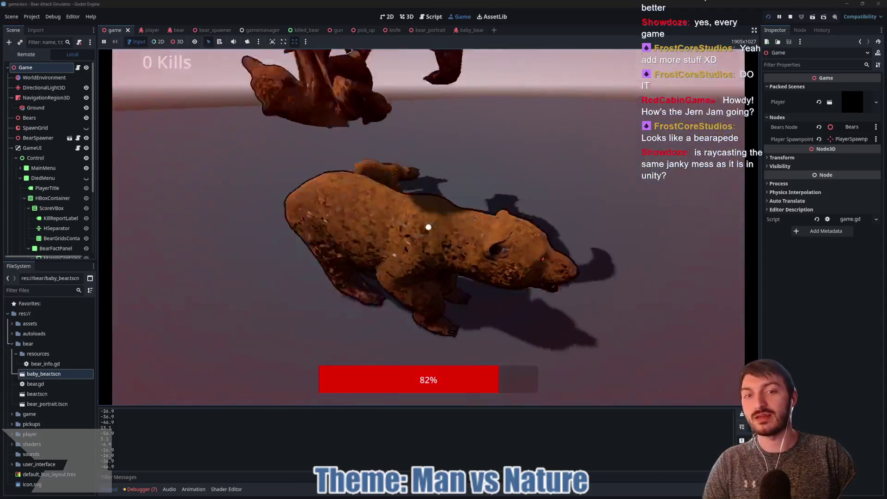
# Step: Punch the approaching bears repeatedly, then stop the test run with F8
pyautogui.click(429, 227)
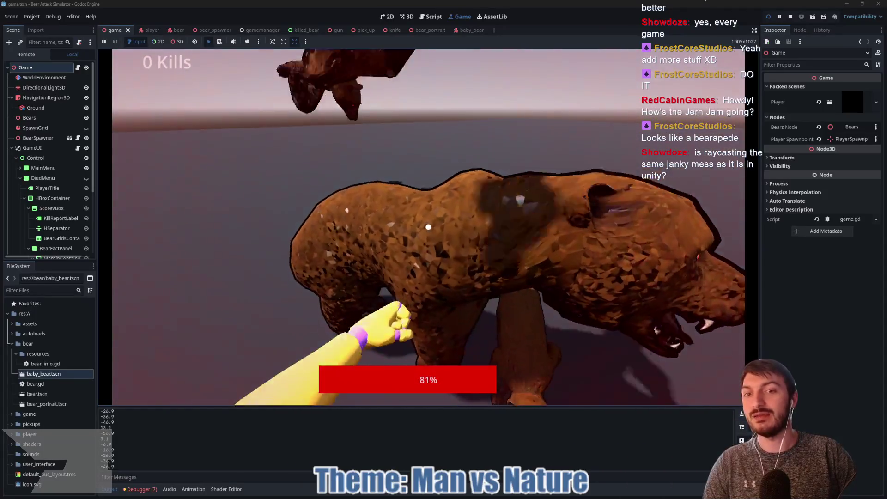
pyautogui.click(429, 227)
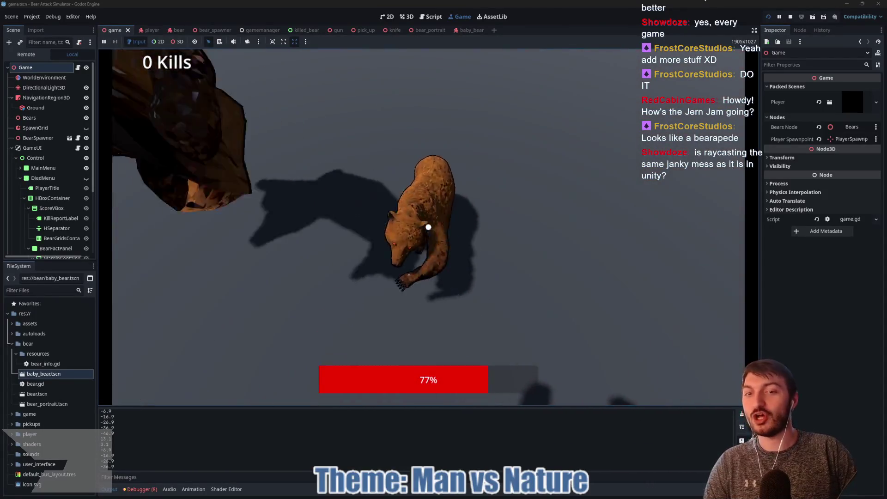
pyautogui.click(429, 227)
pyautogui.click(428, 227)
pyautogui.click(428, 227)
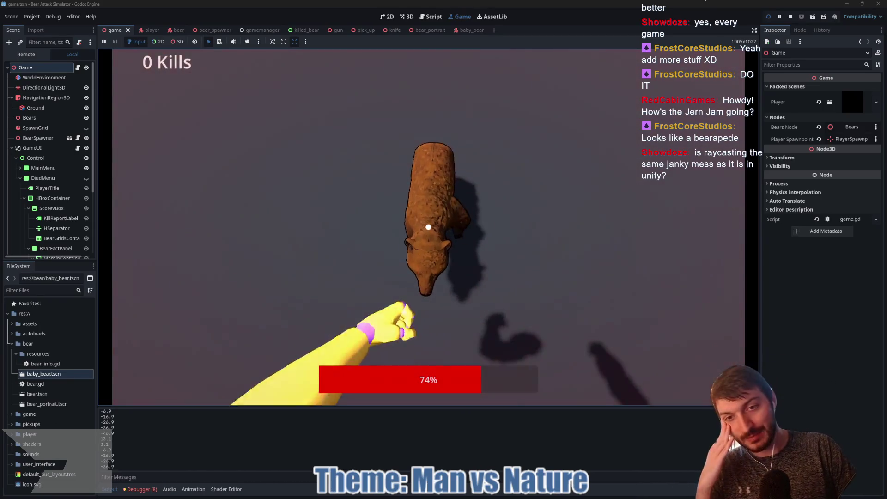
pyautogui.click(428, 227)
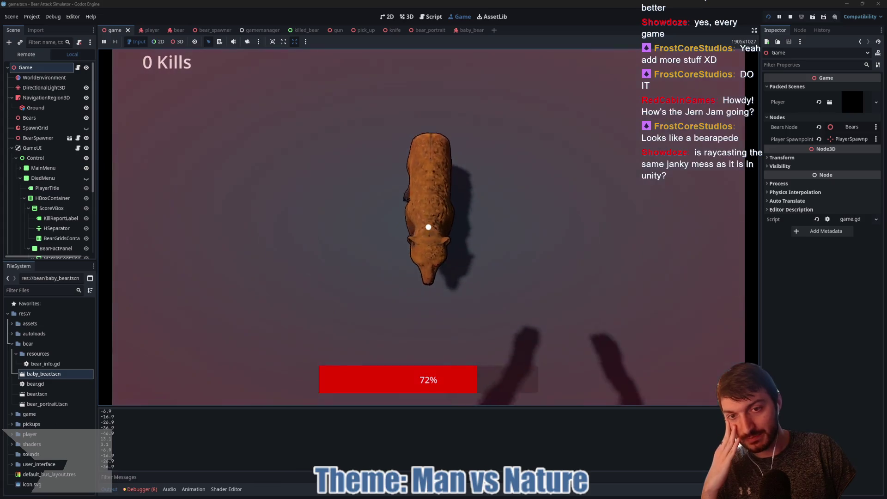
pyautogui.click(428, 227)
pyautogui.click(428, 227)
pyautogui.click(428, 227)
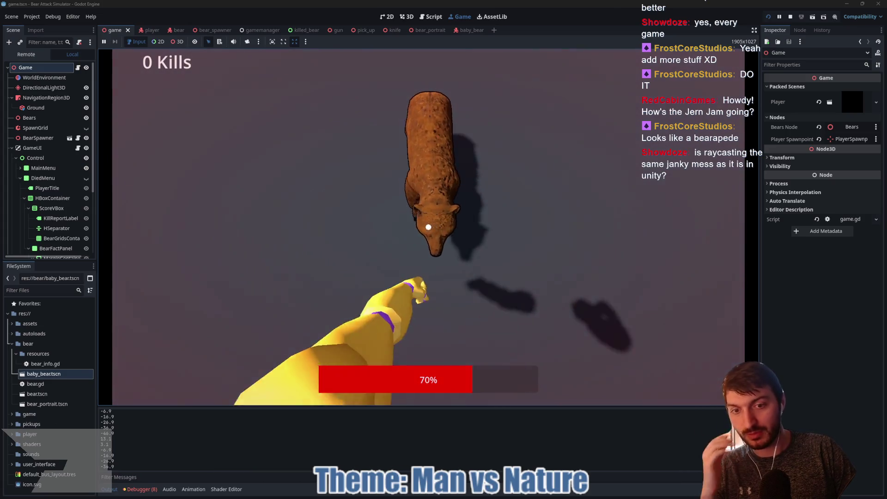
pyautogui.click(428, 227)
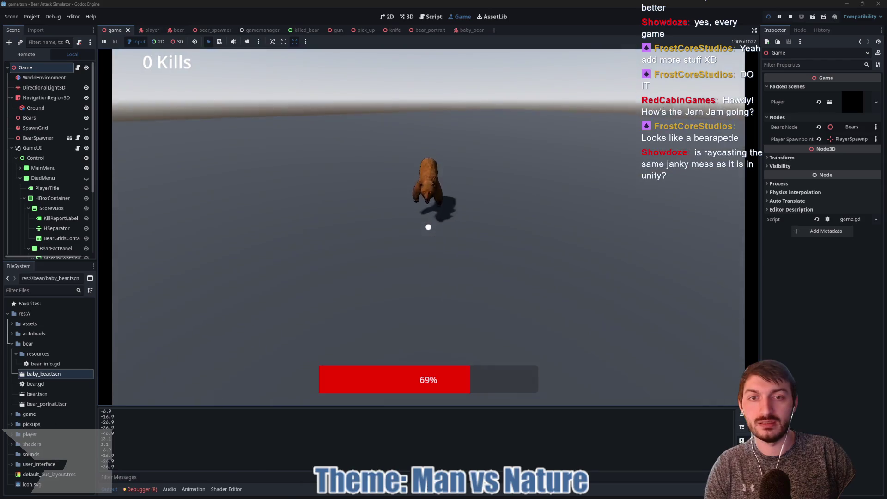
pyautogui.click(429, 227)
pyautogui.click(428, 227)
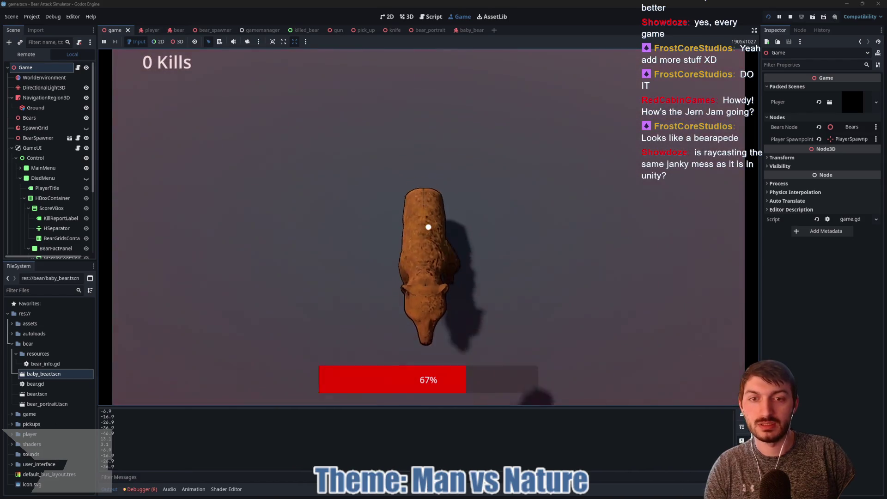
pyautogui.click(429, 227)
pyautogui.click(428, 227)
pyautogui.click(428, 227)
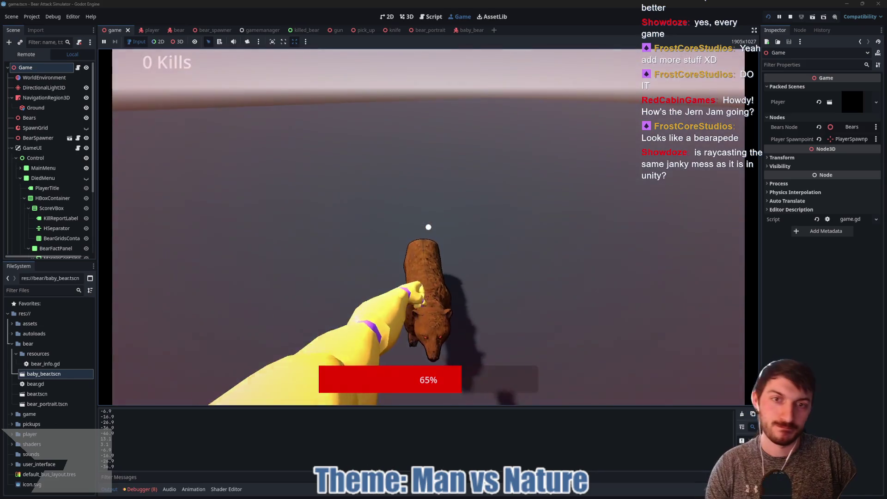
pyautogui.press('F8')
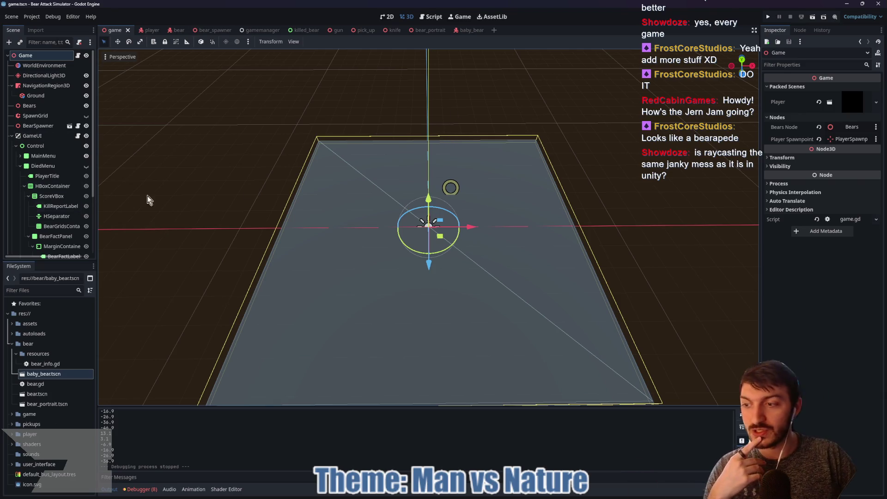
# Step: Open game_ui.gd from the GameUI node and expand its six Bear Facts in the Inspector
pyautogui.click(77, 55)
pyautogui.click(78, 136)
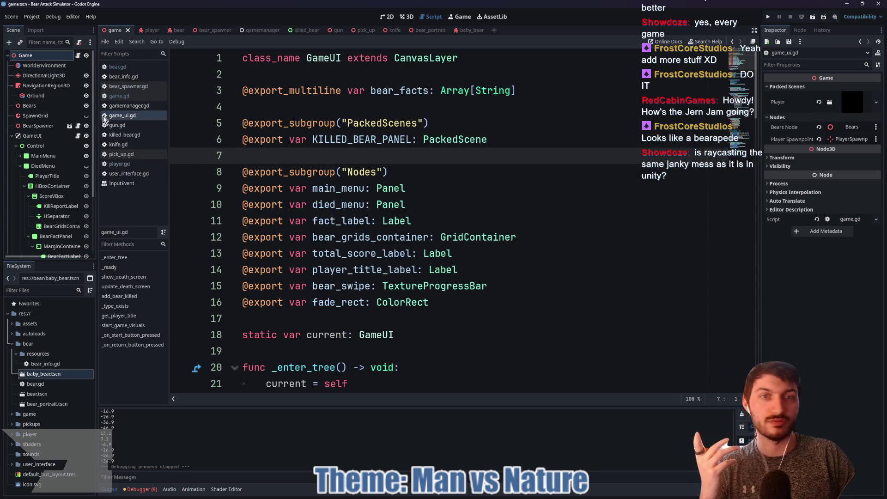
pyautogui.click(33, 135)
pyautogui.click(851, 87)
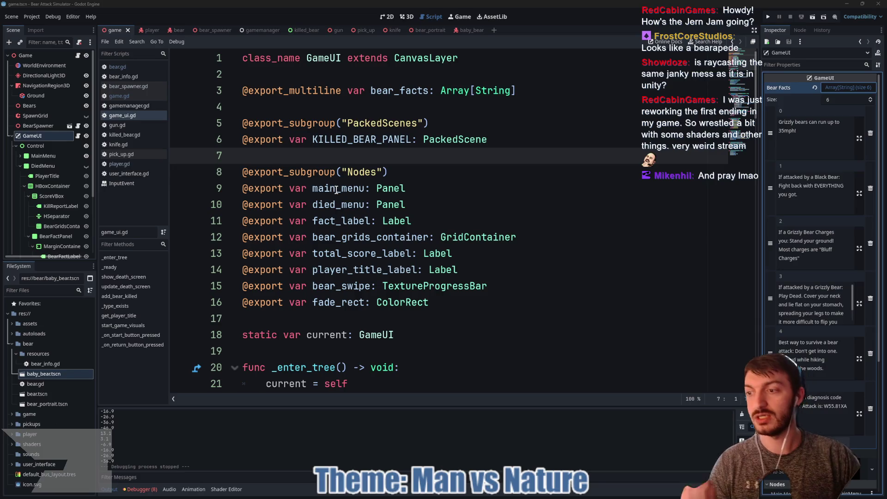
# Step: Scroll through game_ui.gd's _ready code, then switch to the baby_bear scene tab
pyautogui.click(368, 221)
pyautogui.scroll(-4, 465, 198)
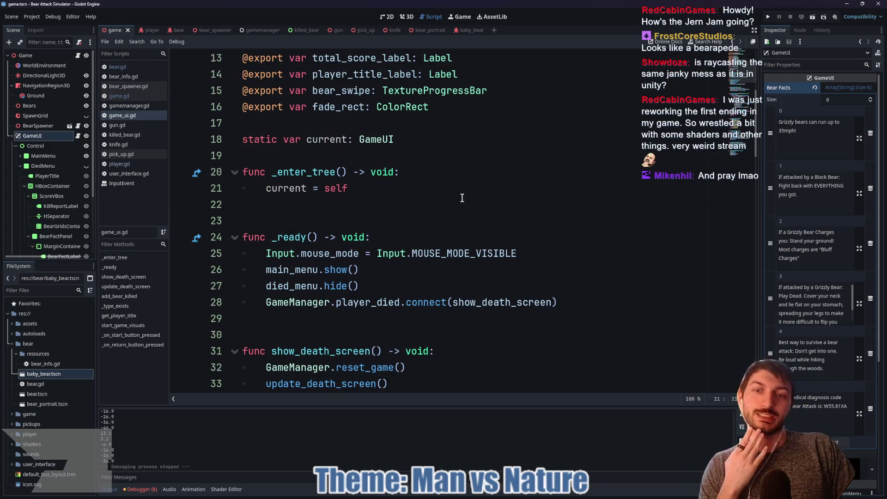
pyautogui.scroll(-1, 465, 197)
pyautogui.click(330, 274)
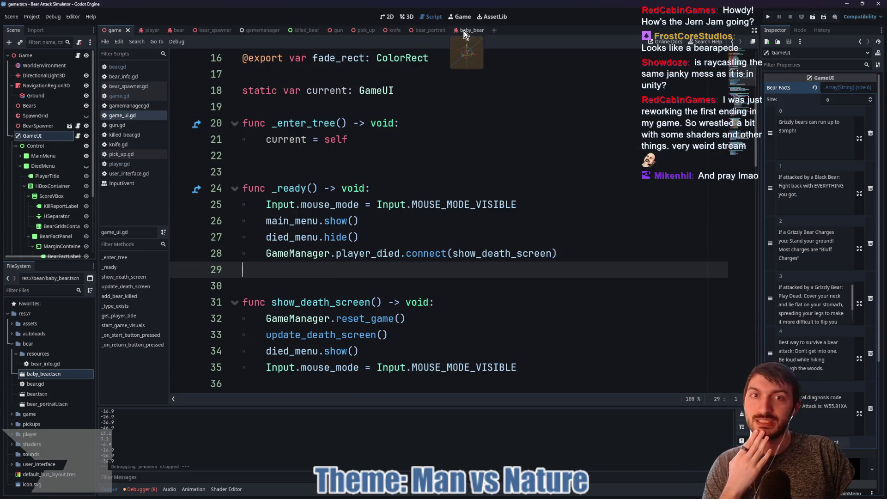
pyautogui.click(465, 32)
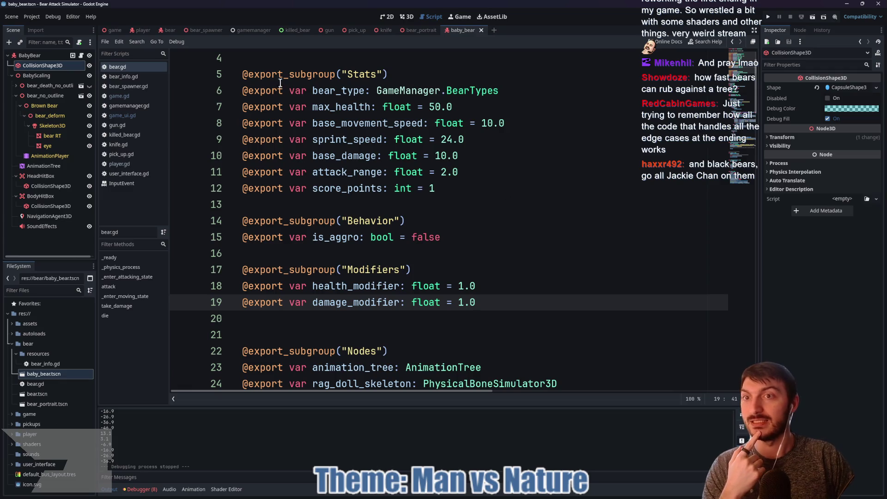
# Step: In the player scene, change the PUNCHING value in player.gd from 2.0 to 3.0
pyautogui.click(168, 30)
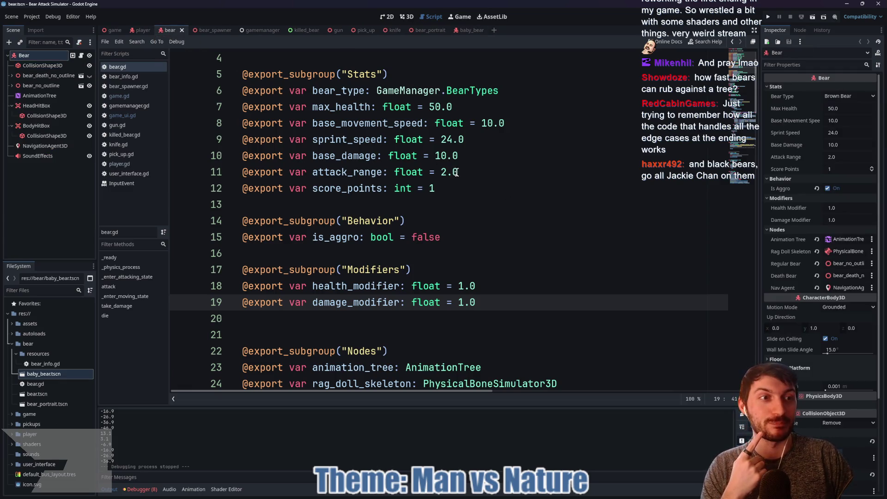
pyautogui.click(143, 30)
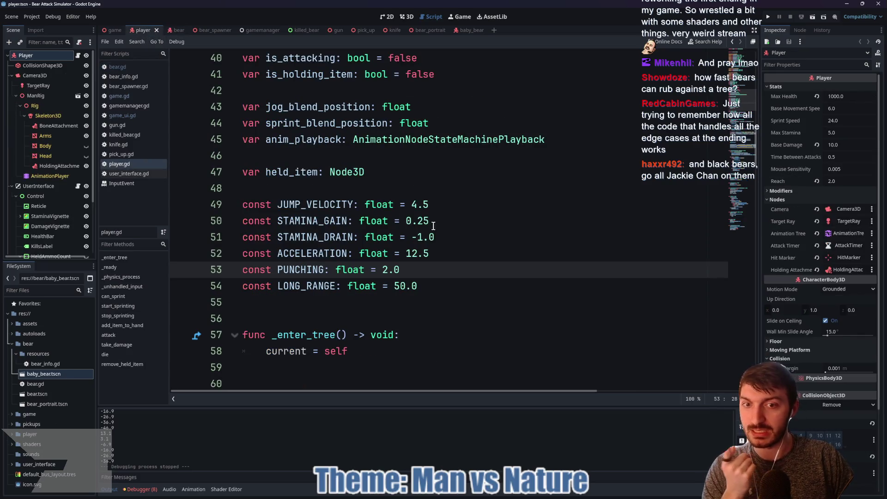
pyautogui.click(384, 270)
pyautogui.press('Delete')
pyautogui.write('3')
pyautogui.click(446, 269)
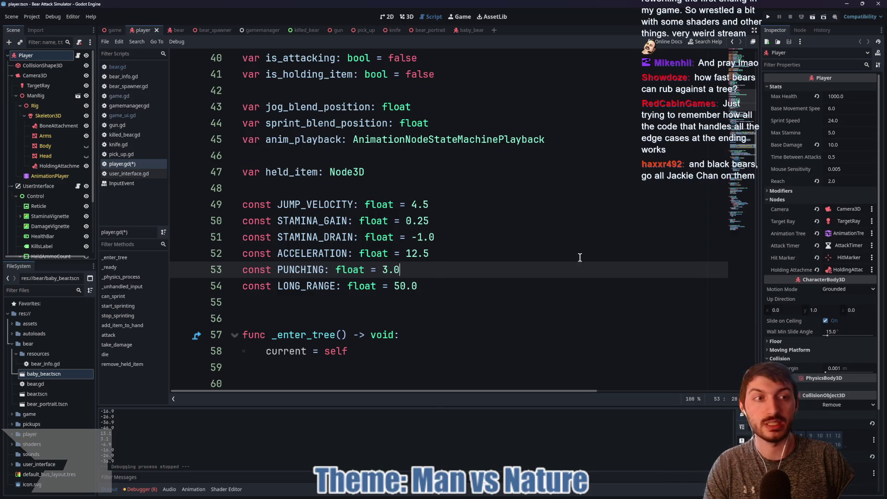
# Step: Set the player's Reach to 3.0 in the Inspector and save player.gd
pyautogui.click(845, 181)
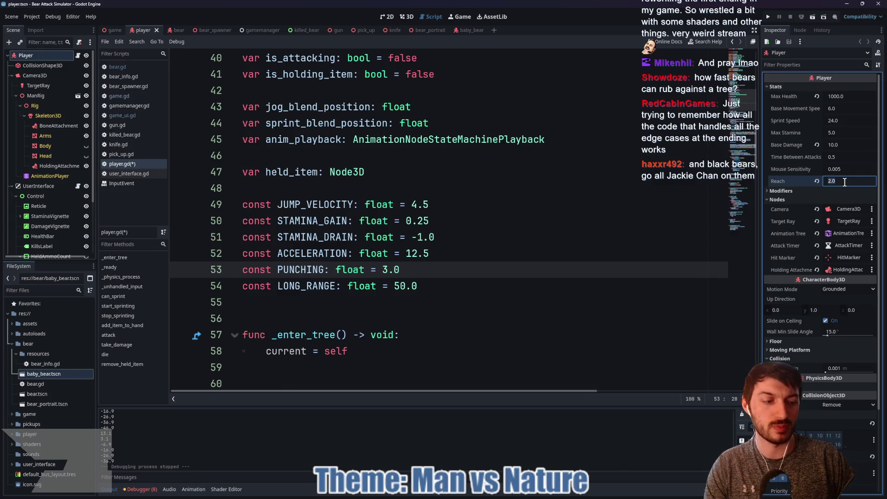
pyautogui.write('3')
pyautogui.press('Return')
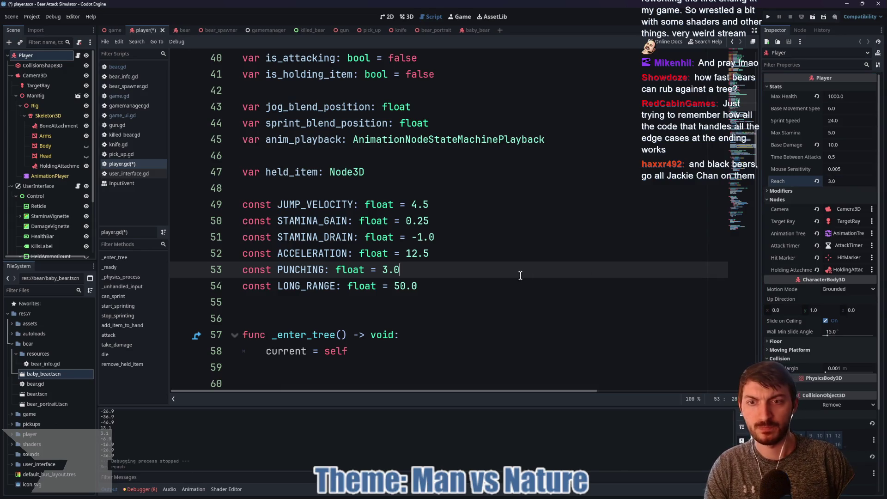
pyautogui.hotkey('ctrl', 's')
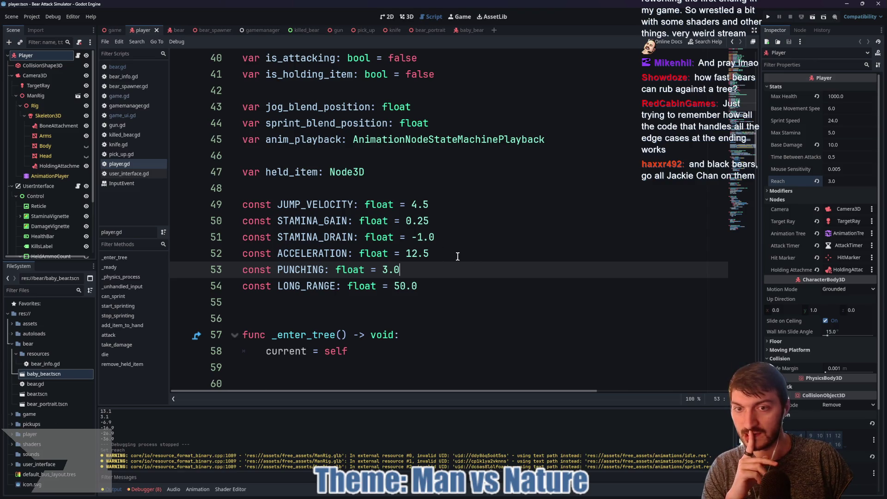
# Step: Change reach's default on line 14 from 1.5 to 3.0, save, and run the game scene
pyautogui.scroll(10, 455, 255)
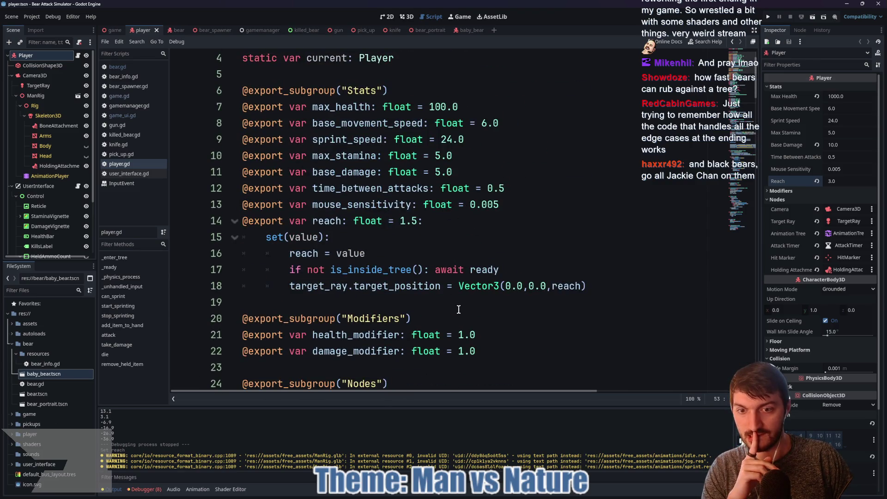
pyautogui.click(406, 221)
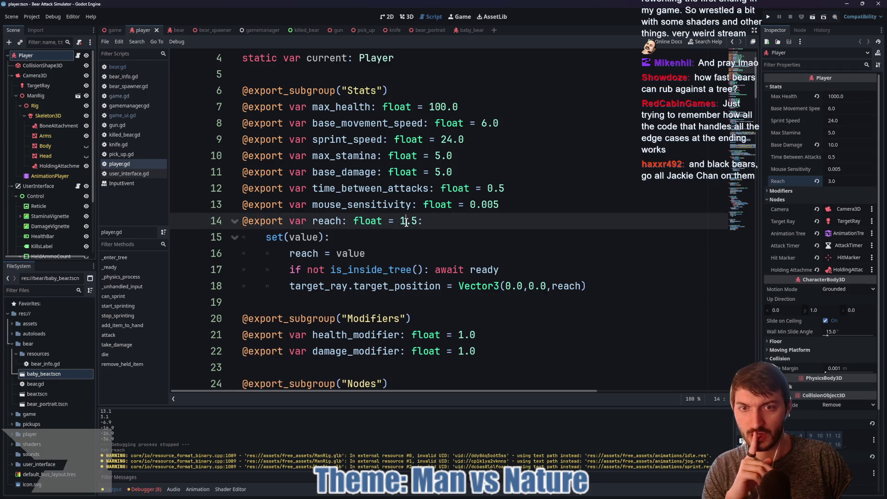
pyautogui.doubleClick(413, 221)
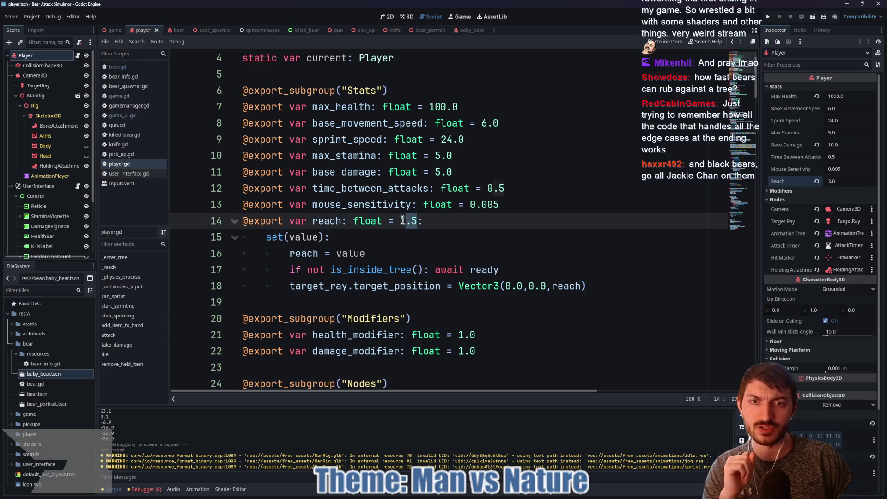
pyautogui.write('3.0')
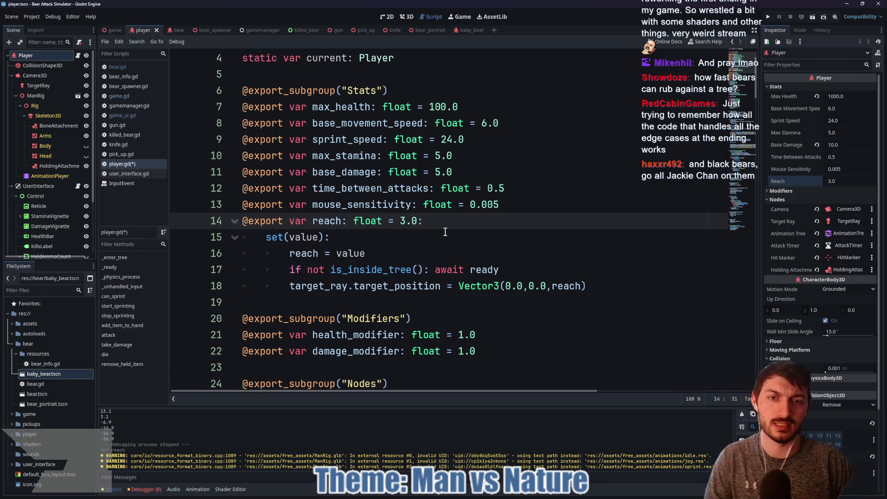
pyautogui.hotkey('ctrl', 's')
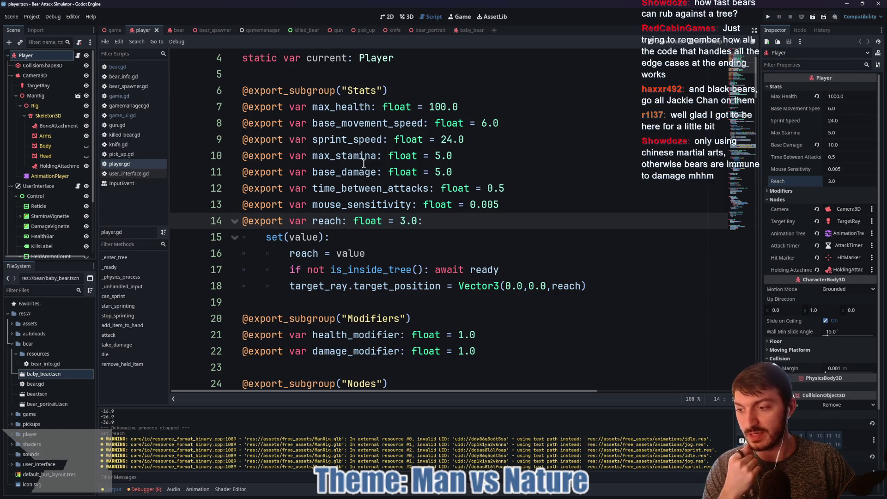
pyautogui.hotkey('ctrl', 'shift', 'Tab')
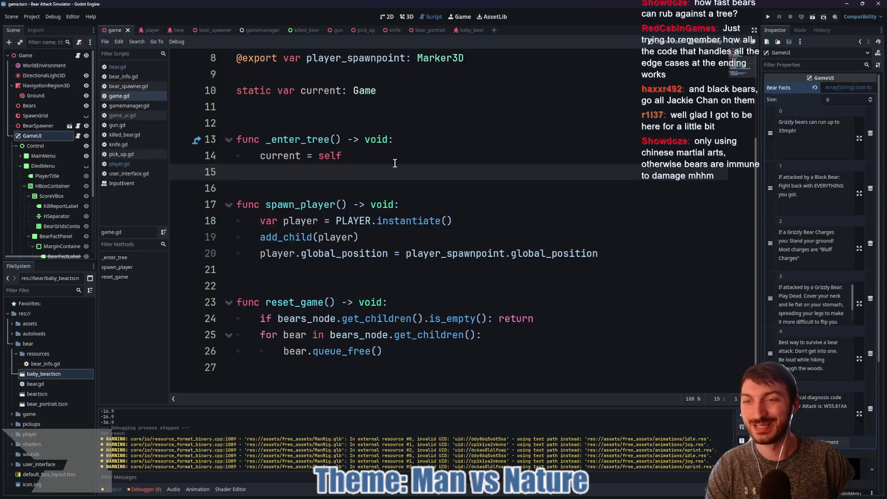
pyautogui.press('F5')
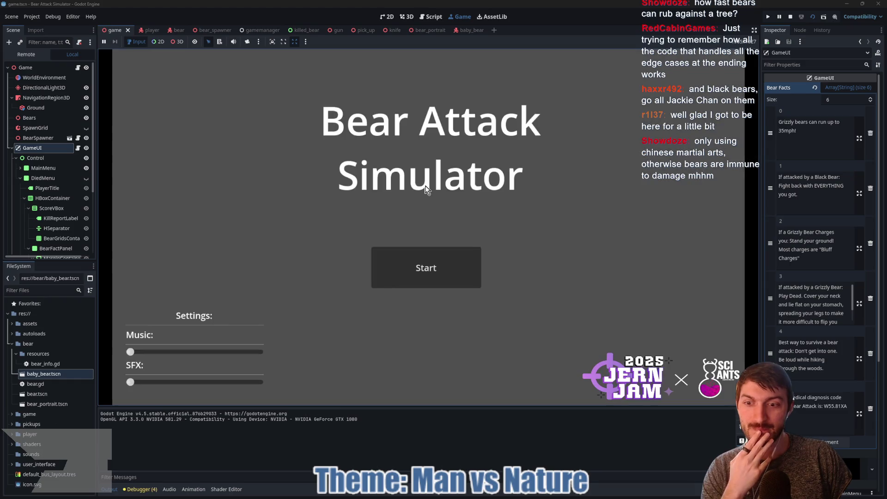
# Step: Start a new game, pick up the gun and shoot the approaching bears
pyautogui.click(426, 268)
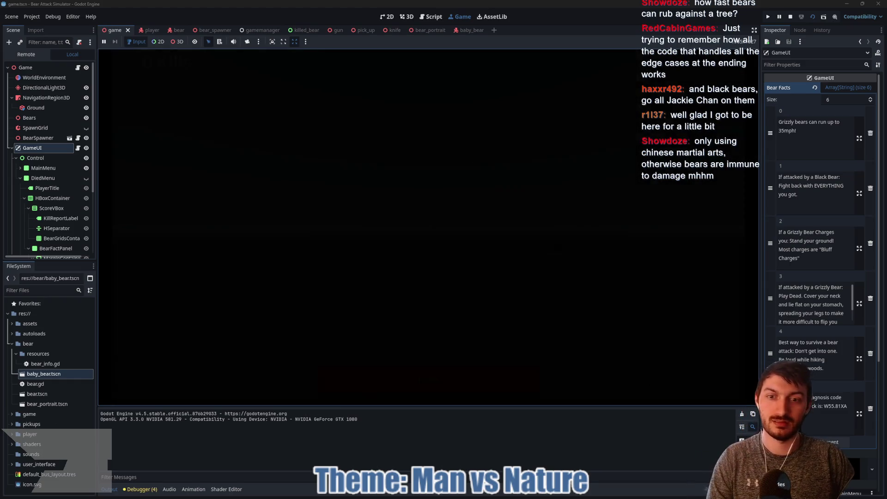
pyautogui.press('w')
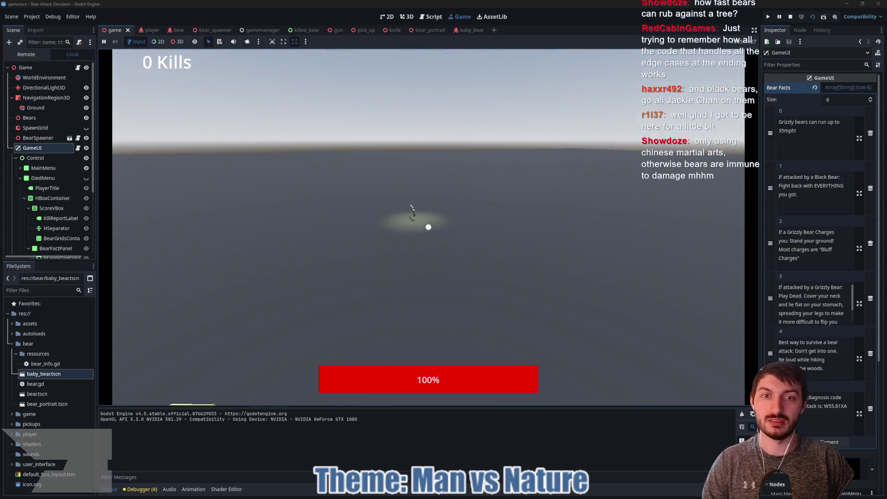
pyautogui.press('e')
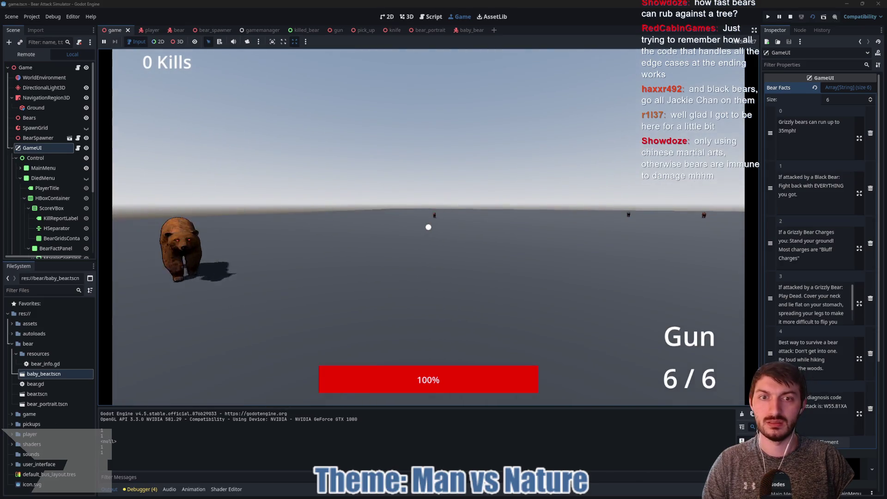
pyautogui.click(428, 227)
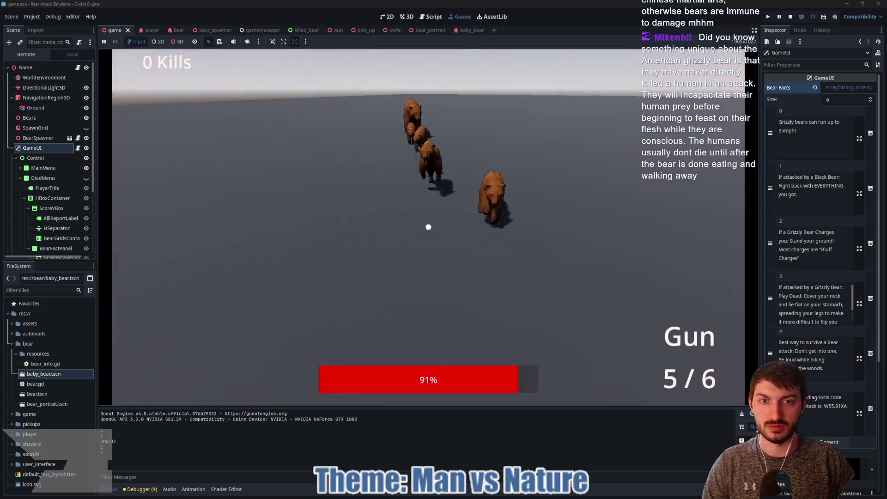
pyautogui.click(428, 227)
pyautogui.click(429, 227)
pyautogui.click(428, 227)
pyautogui.click(429, 227)
# Step: Melee the nearby bears, stop the run with F8, and open the baby_bear scene
pyautogui.click(428, 227)
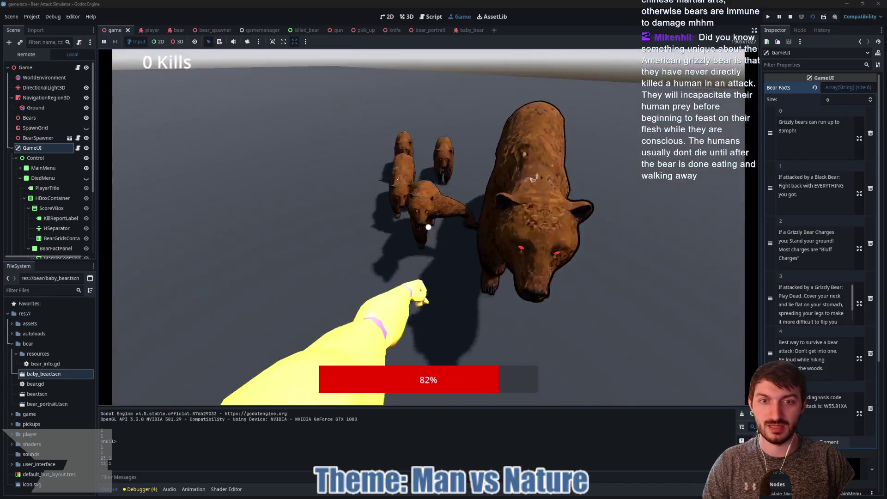
pyautogui.click(428, 227)
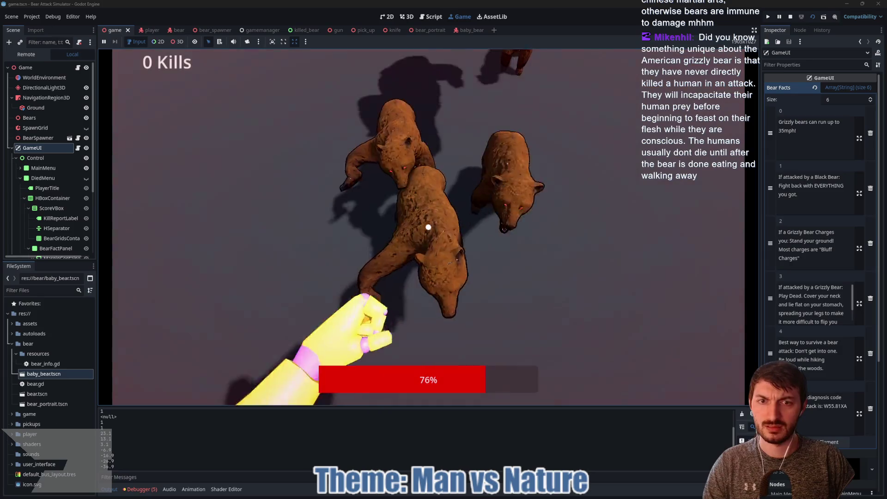
pyautogui.click(428, 227)
pyautogui.click(429, 227)
pyautogui.click(429, 227)
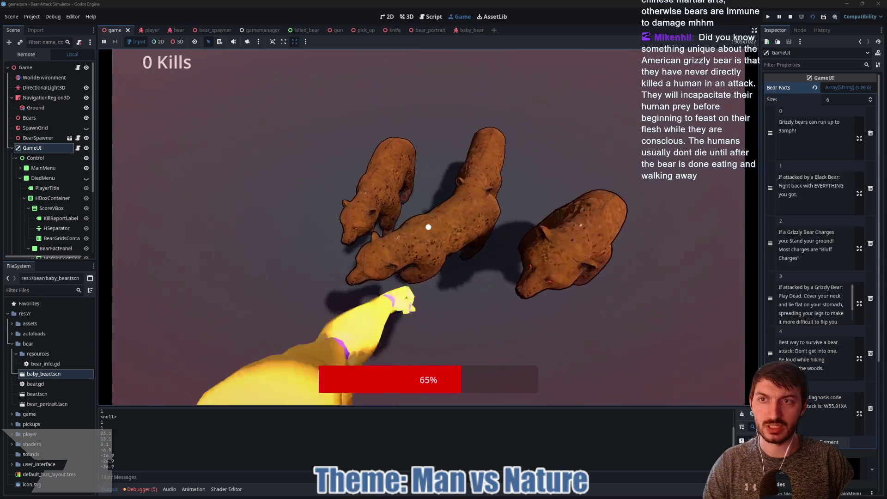
pyautogui.click(428, 227)
pyautogui.click(428, 227)
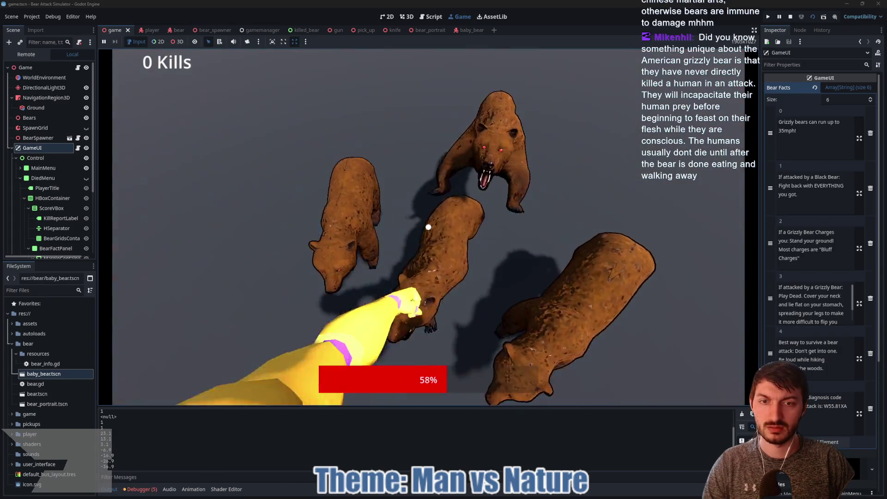
pyautogui.click(429, 227)
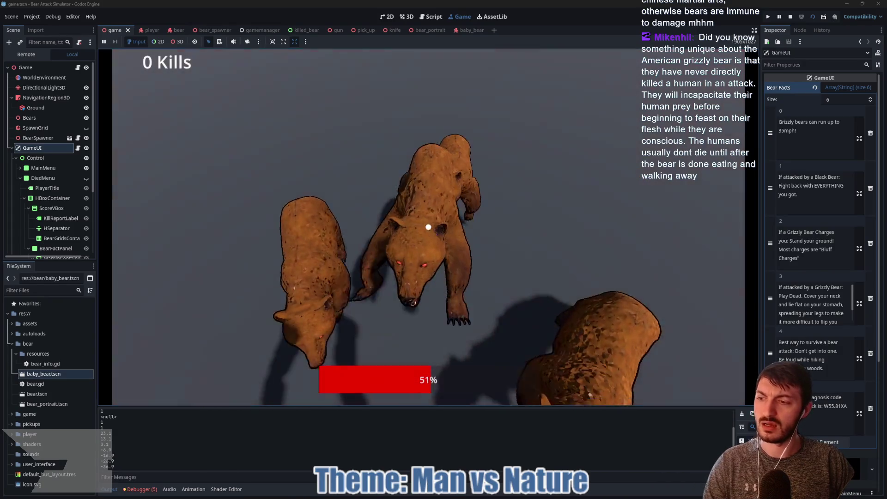
pyautogui.click(428, 227)
pyautogui.click(428, 226)
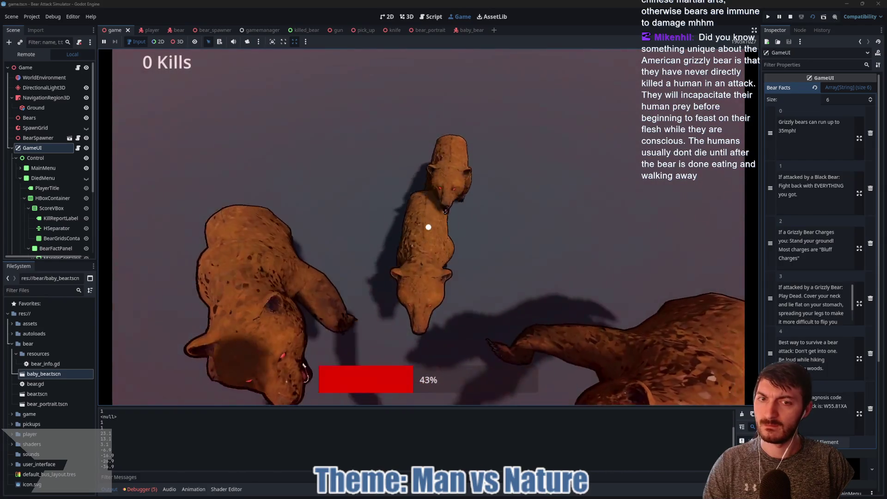
pyautogui.click(429, 227)
pyautogui.press('F8')
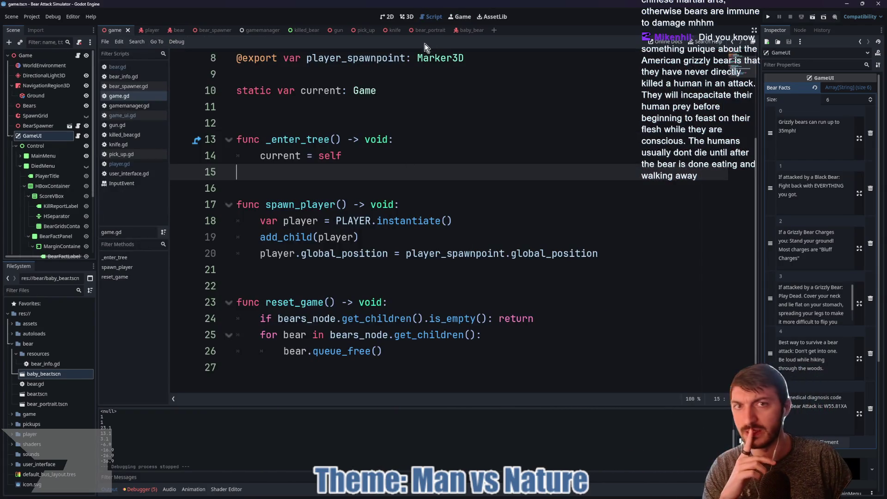
pyautogui.click(464, 30)
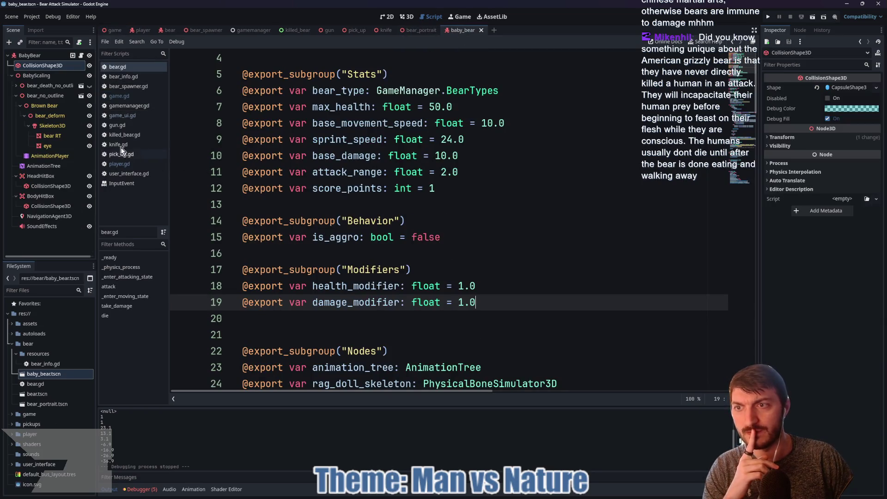
pyautogui.click(403, 18)
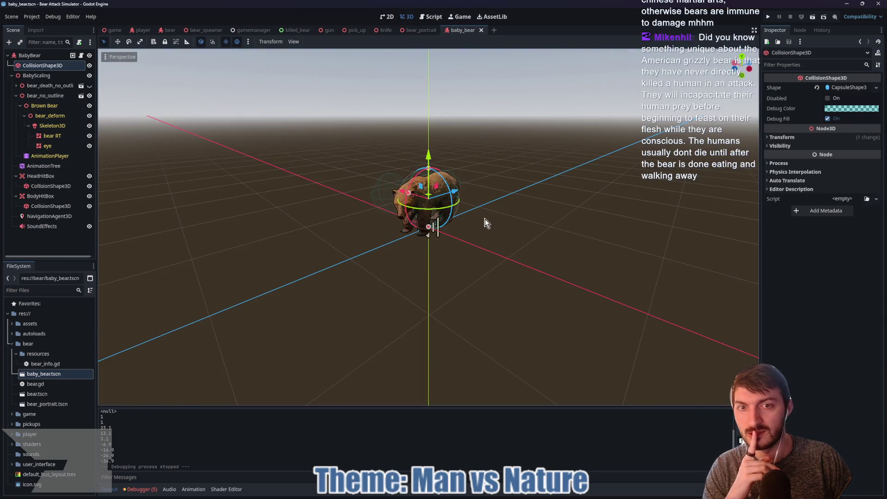
pyautogui.moveTo(514, 221); pyautogui.dragTo(481, 245)
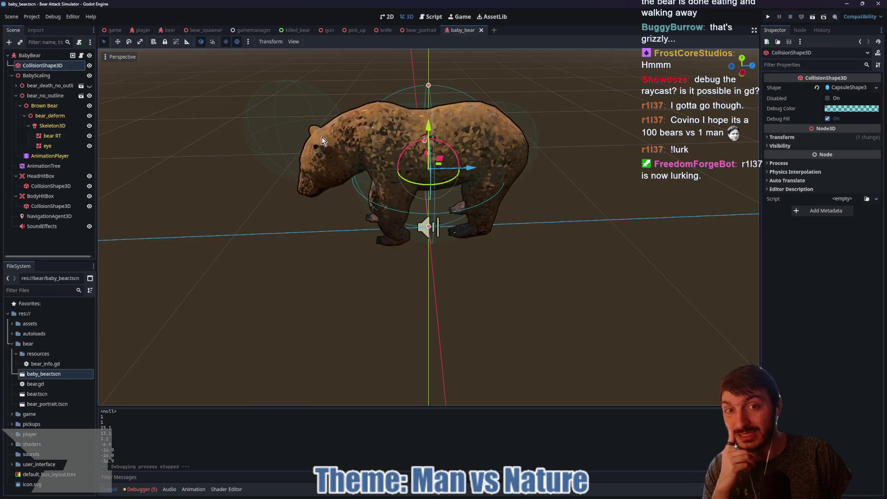
pyautogui.click(60, 176)
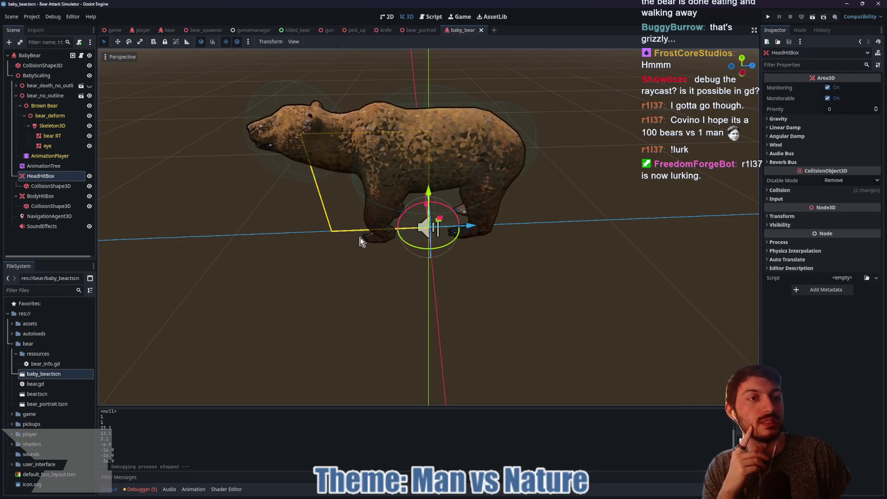
pyautogui.hotkey('ctrl', 'F3')
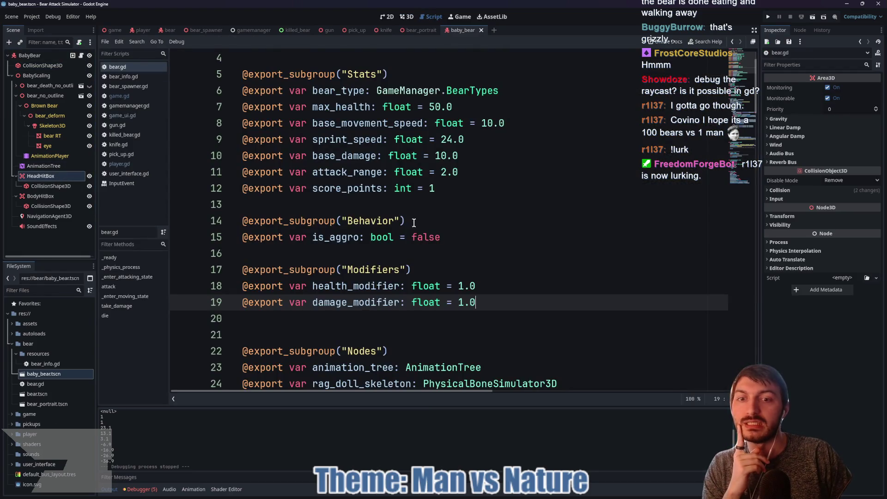
# Step: Select BabyBear and scroll bear.gd through take_damage and die, ending on the print(health) line
pyautogui.scroll(-5, 414, 223)
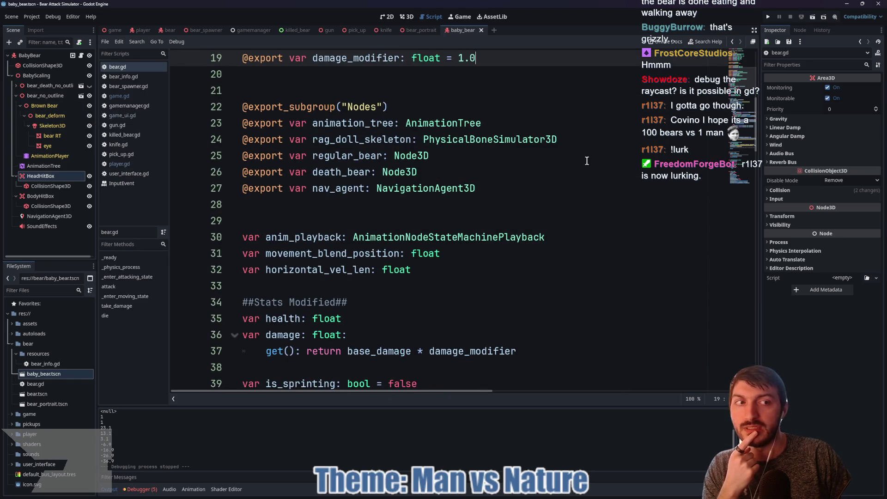
pyautogui.click(64, 56)
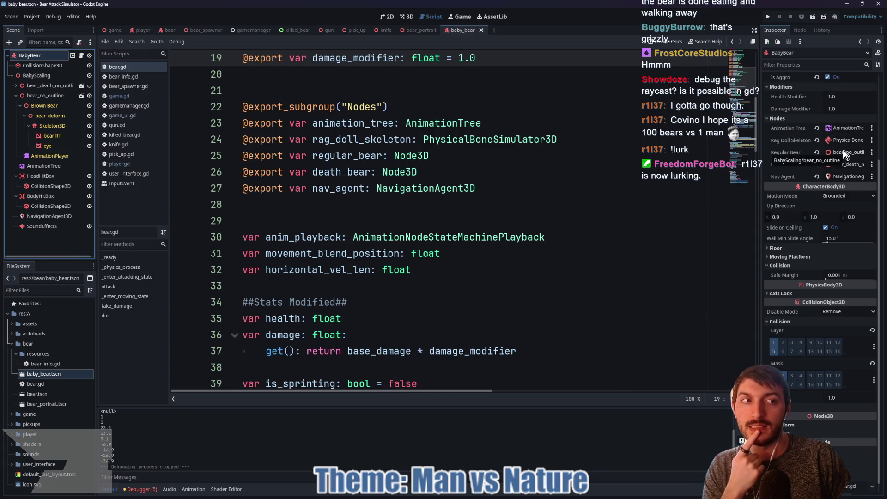
pyautogui.click(379, 220)
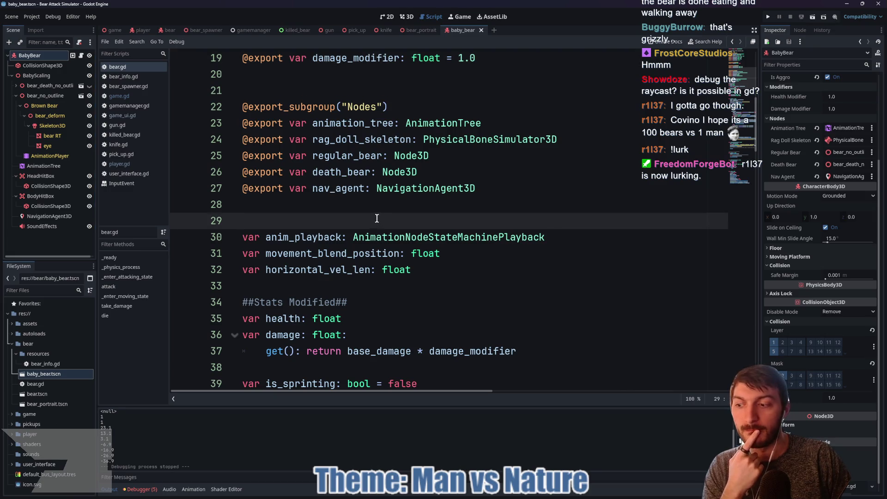
pyautogui.scroll(-15, 377, 218)
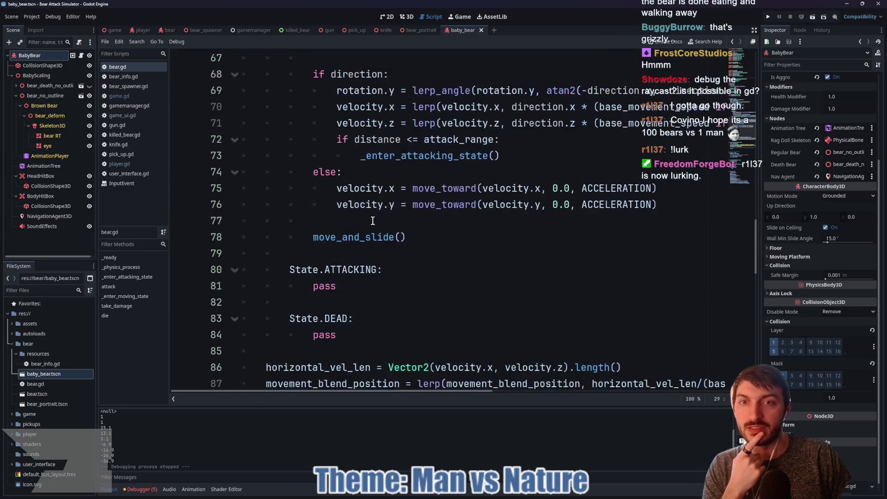
pyautogui.scroll(-12, 373, 220)
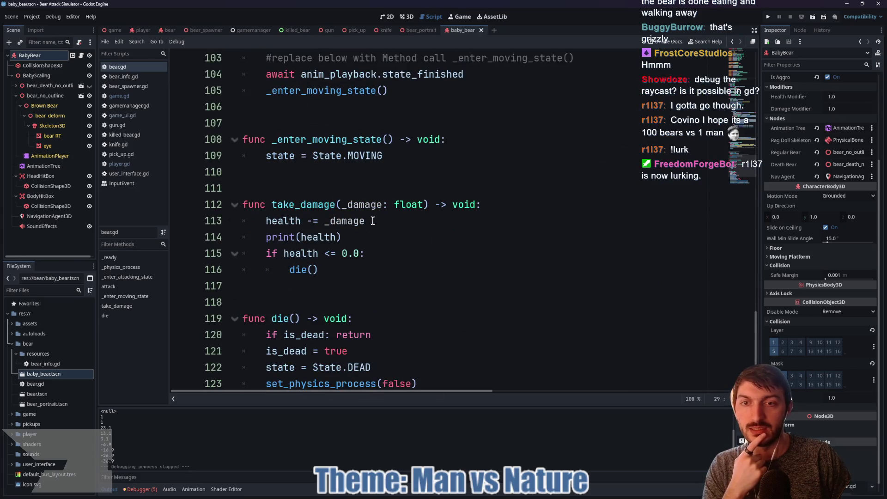
pyautogui.scroll(-3, 373, 220)
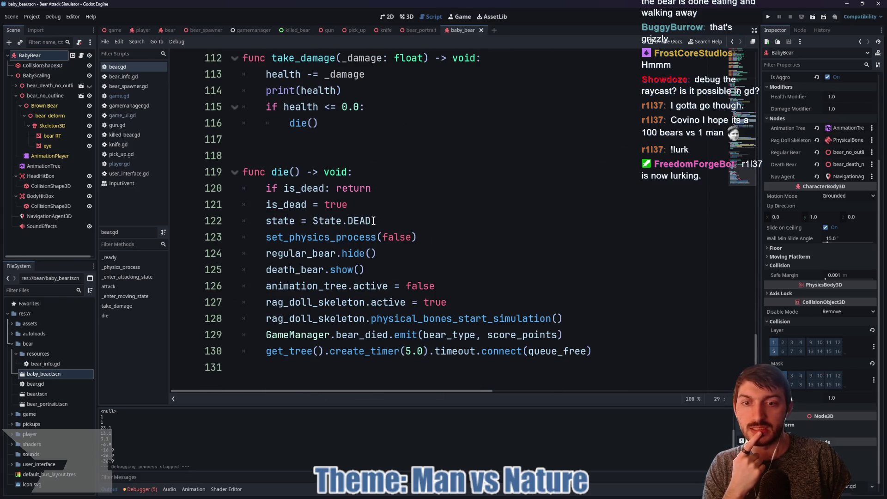
pyautogui.scroll(5, 374, 221)
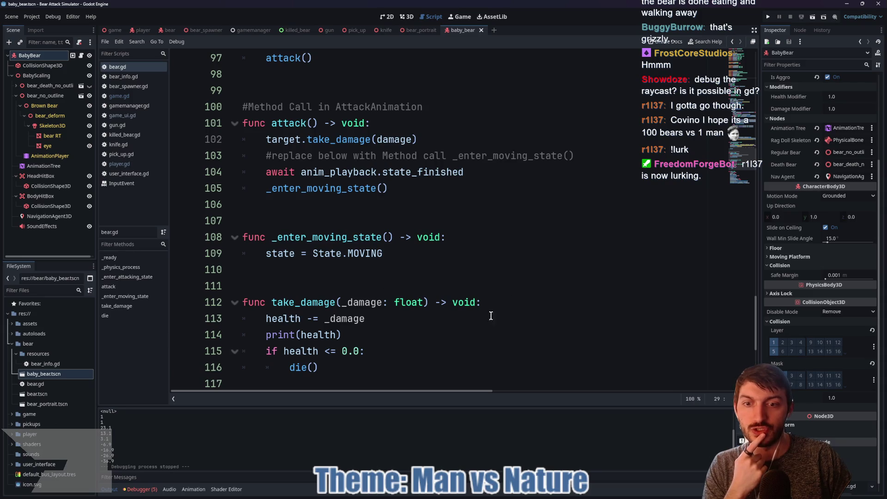
pyautogui.click(336, 335)
# Step: Make take_damage print the bear's name with a 'Health: ' label and health, then save bear.gd
pyautogui.doubleClick(335, 334)
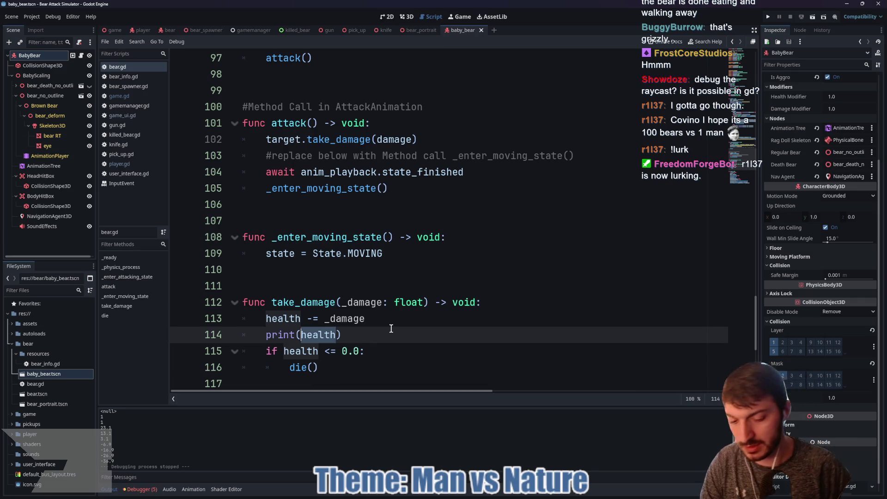
pyautogui.write('self.name')
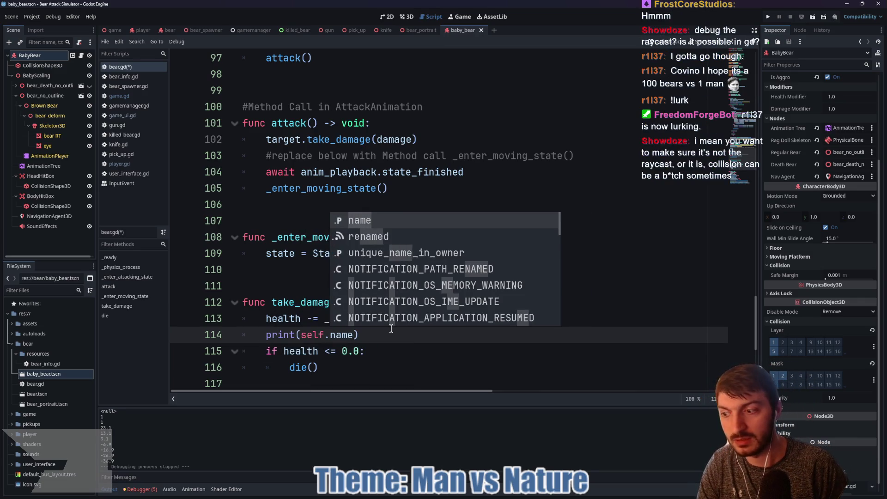
pyautogui.write(' +')
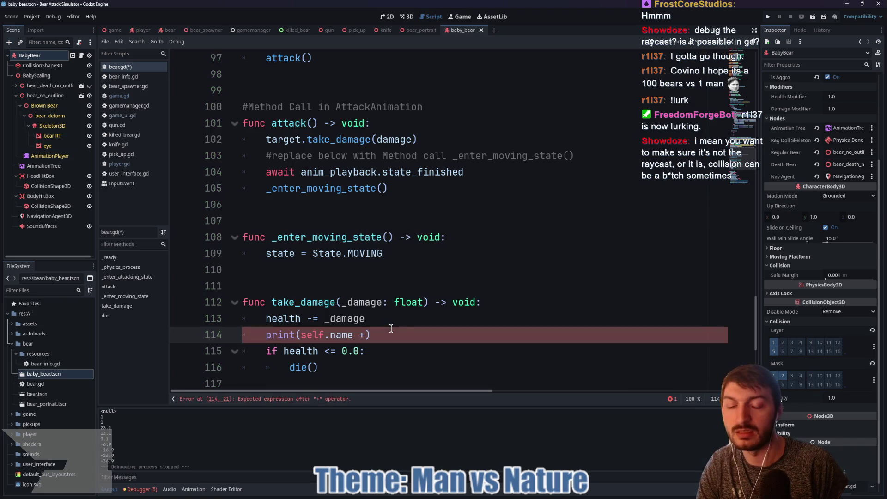
pyautogui.write(' ",')
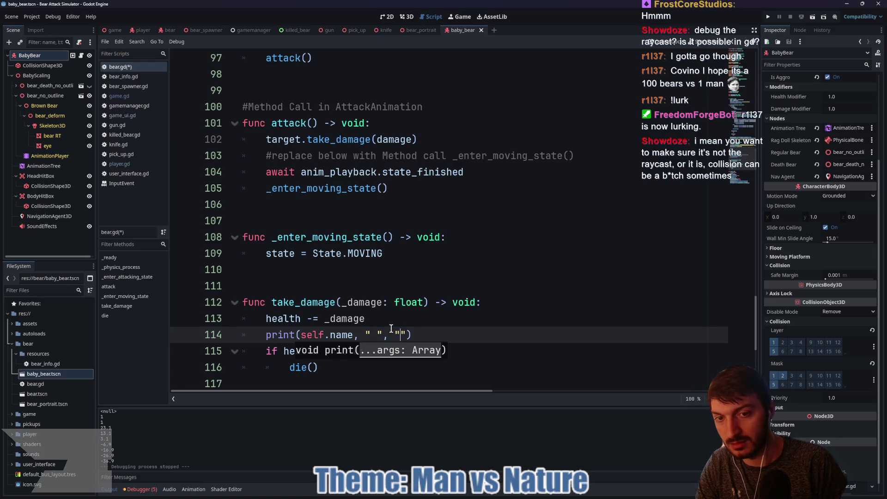
pyautogui.write('Health: ')
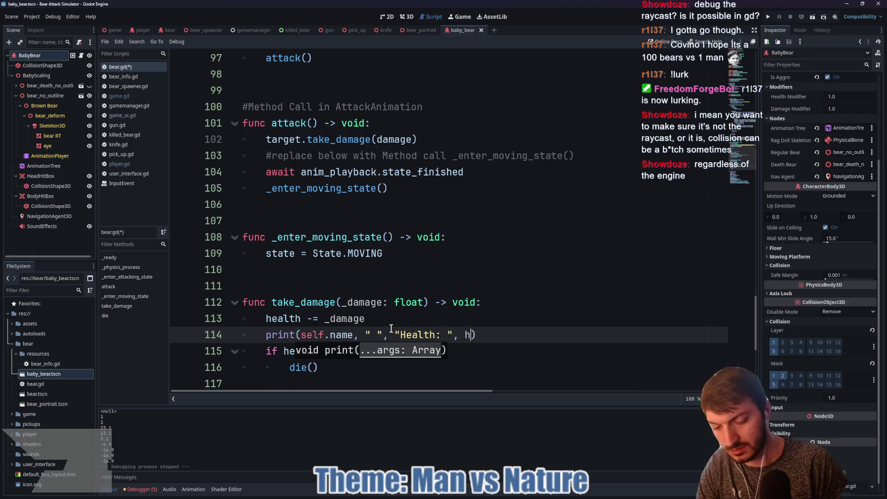
pyautogui.write('ealth')
pyautogui.click(464, 358)
pyautogui.hotkey('ctrl', 's')
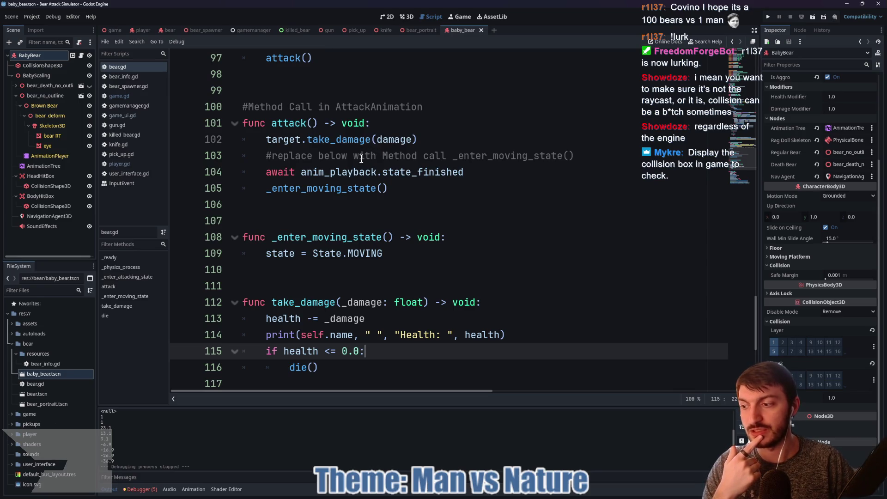
# Step: Enable Debug > Visible Collision Shapes and inspect the head hitbox collision shape's transform
pyautogui.click(52, 18)
pyautogui.click(74, 50)
pyautogui.click(324, 88)
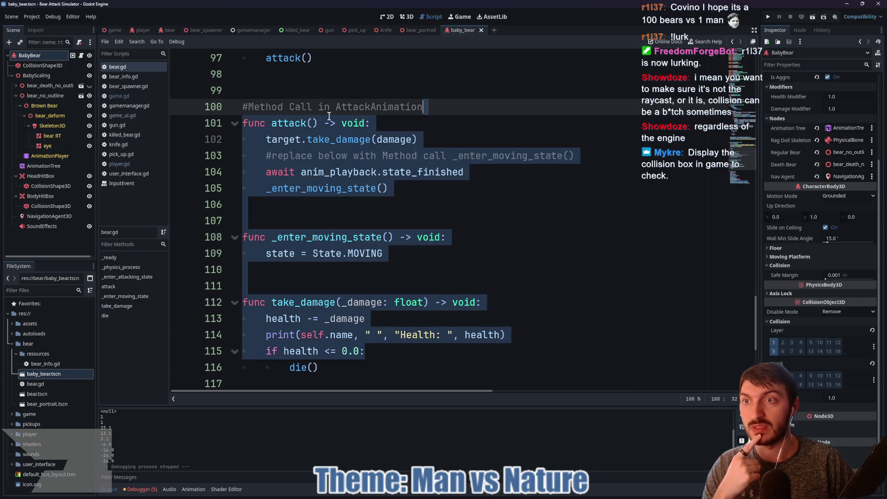
pyautogui.click(333, 205)
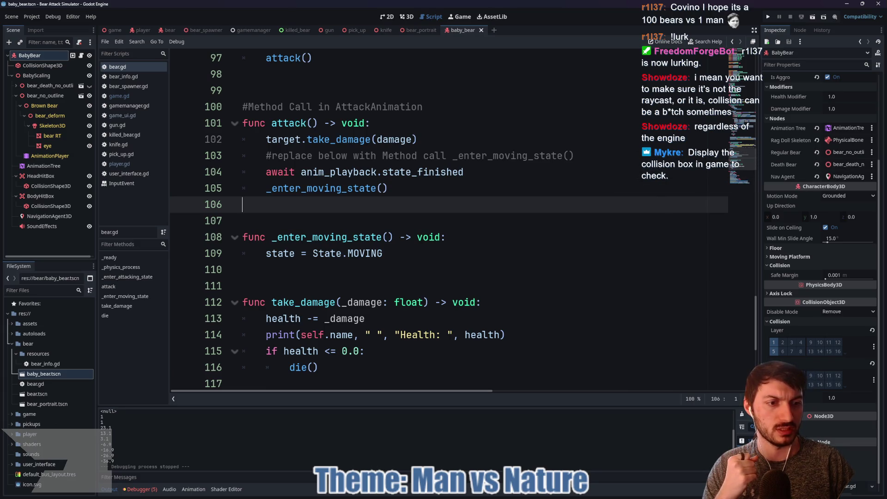
pyautogui.click(49, 187)
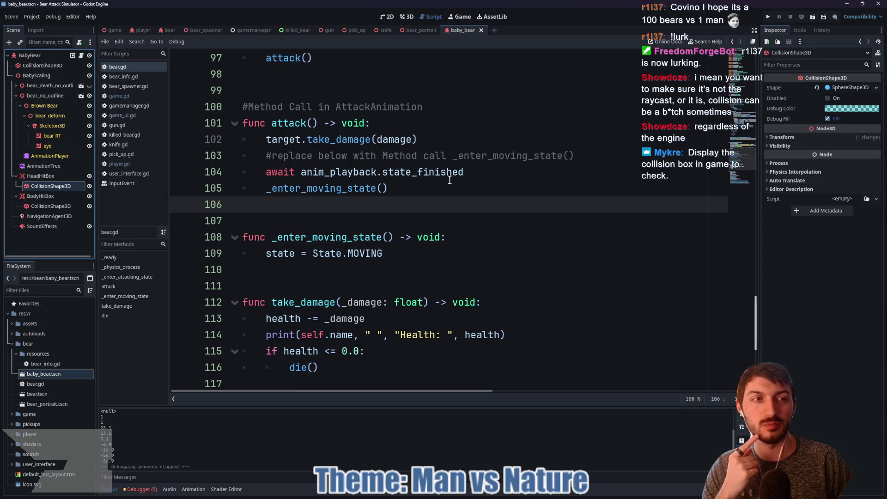
pyautogui.click(778, 139)
# Step: Check the HeadHitBox and BodyHitBox collision layers, then run the game scene with F5
pyautogui.click(778, 138)
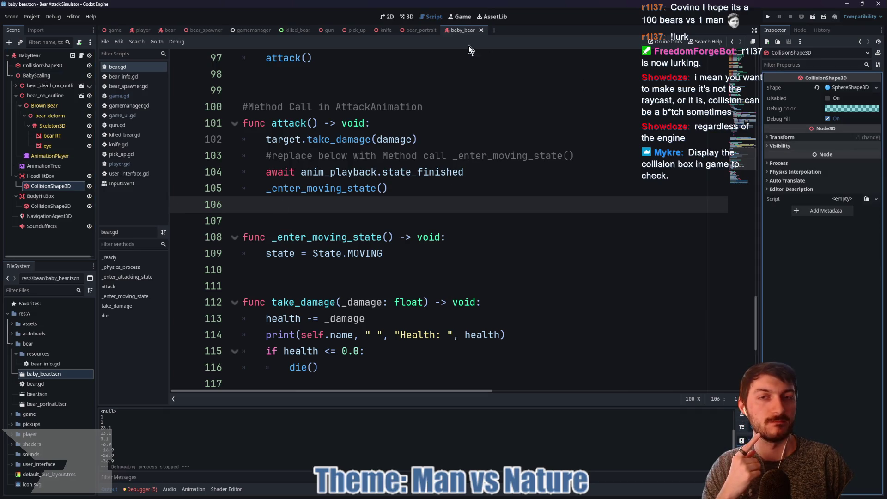
pyautogui.click(407, 17)
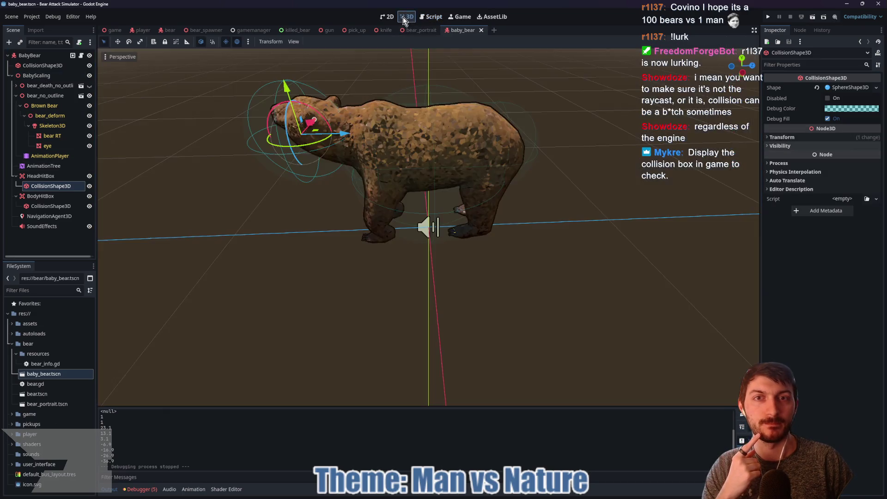
pyautogui.click(40, 176)
pyautogui.click(781, 190)
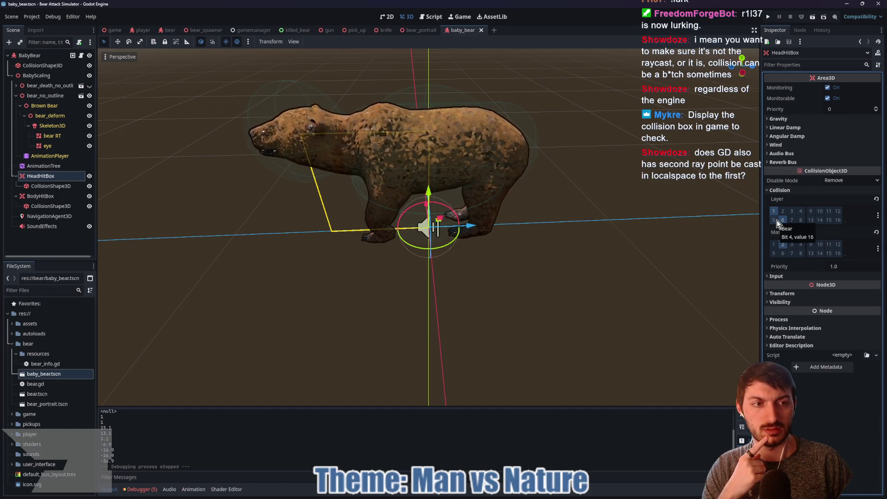
pyautogui.click(40, 196)
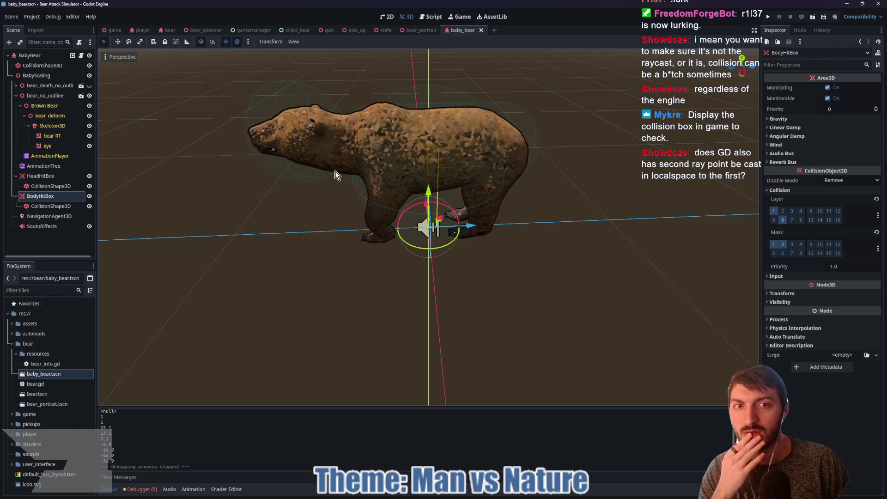
pyautogui.click(112, 30)
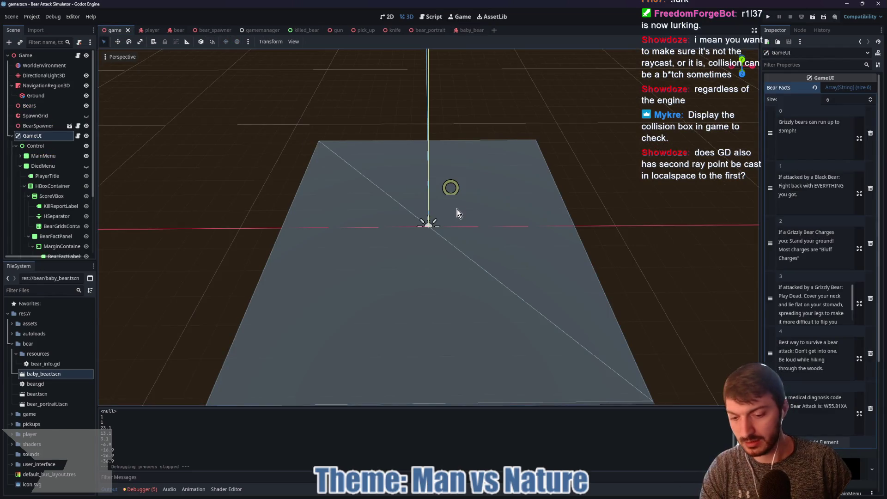
pyautogui.press('F5')
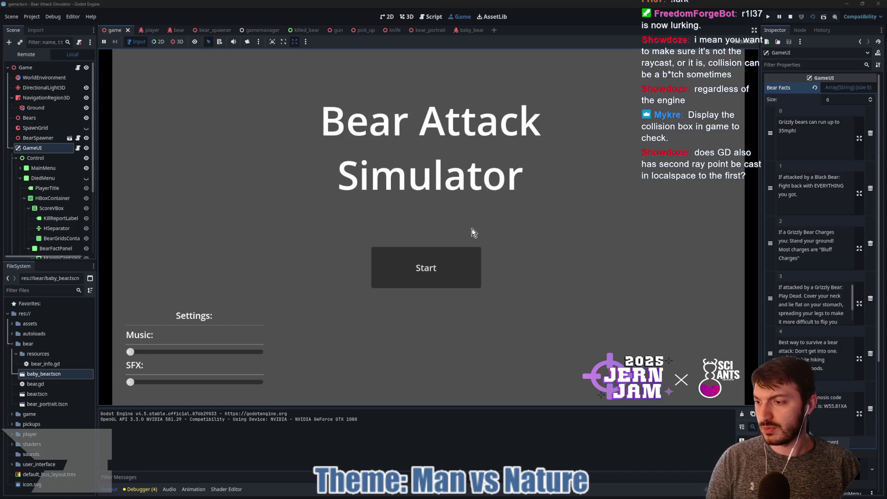
# Step: Start a new game, pick up the gun and empty it at the approaching bears
pyautogui.click(435, 270)
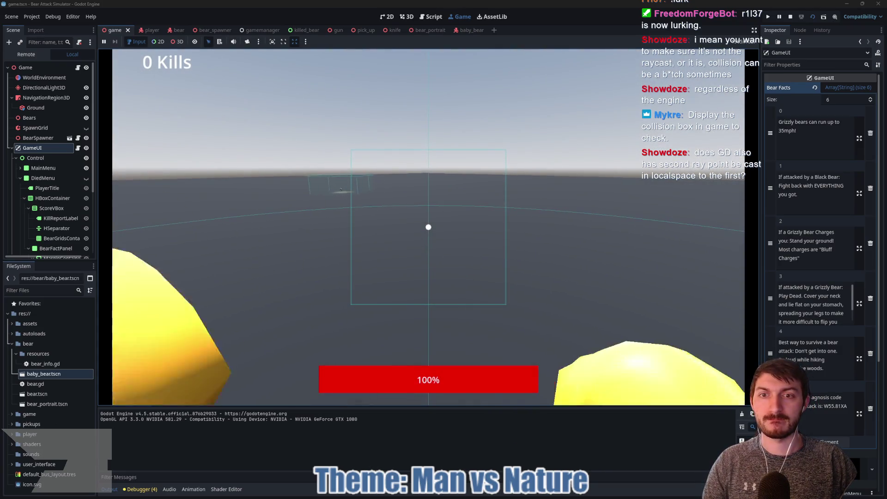
pyautogui.press('w')
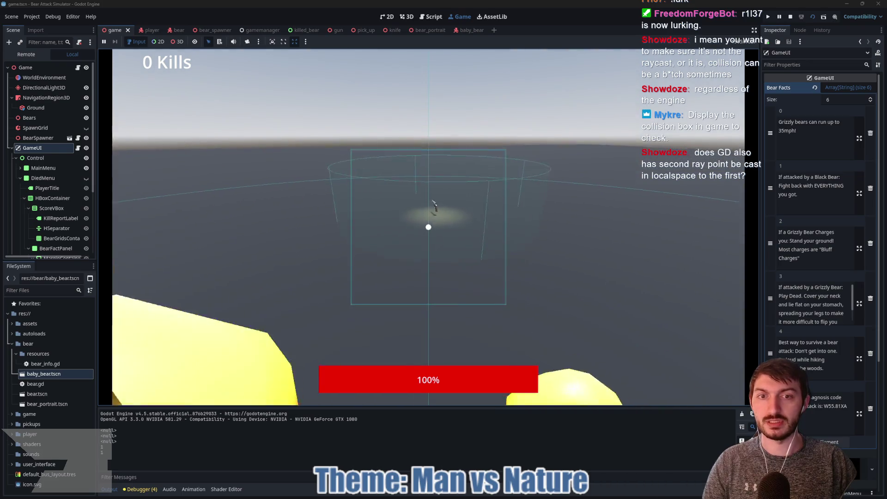
pyautogui.press('e')
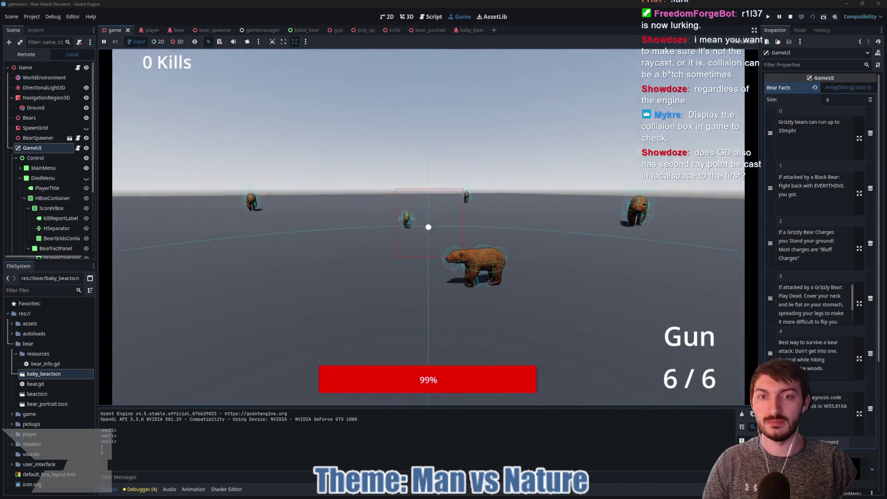
pyautogui.click(429, 227)
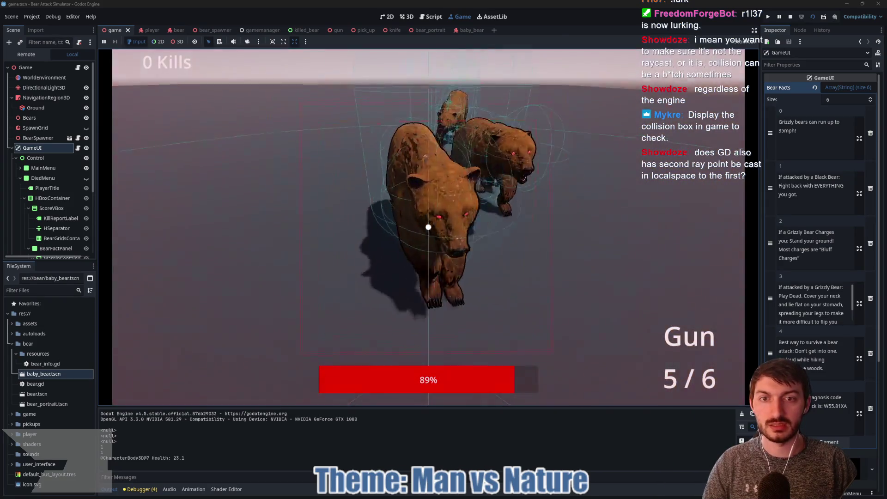
pyautogui.click(428, 227)
pyautogui.click(428, 227)
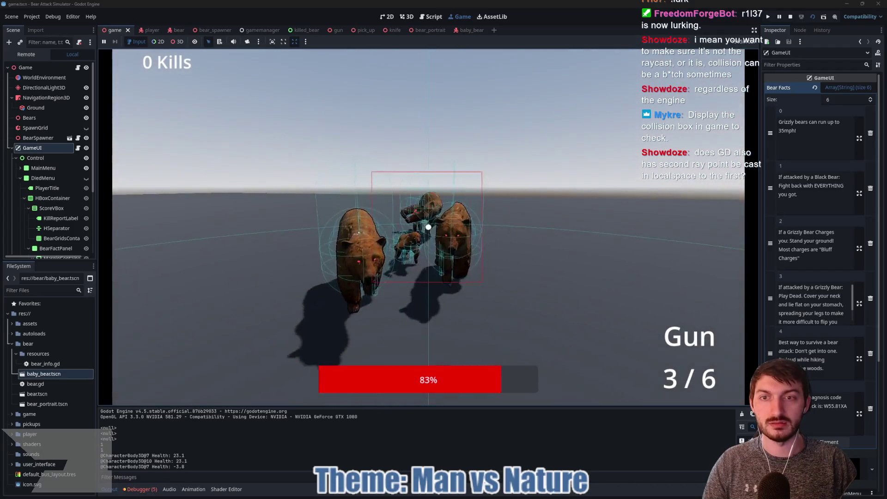
pyautogui.click(429, 227)
pyautogui.click(428, 226)
pyautogui.click(428, 227)
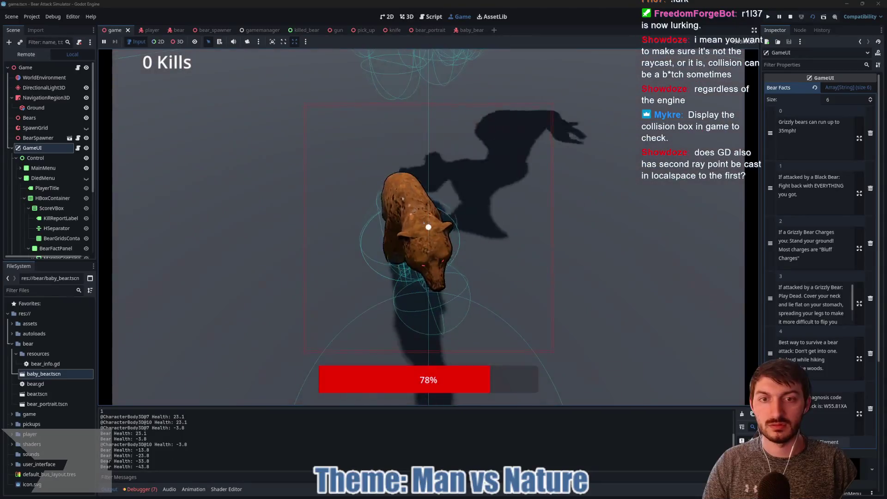
# Step: Punch the nearest bears until the player dies and the Bearly Made It screen appears
pyautogui.click(428, 227)
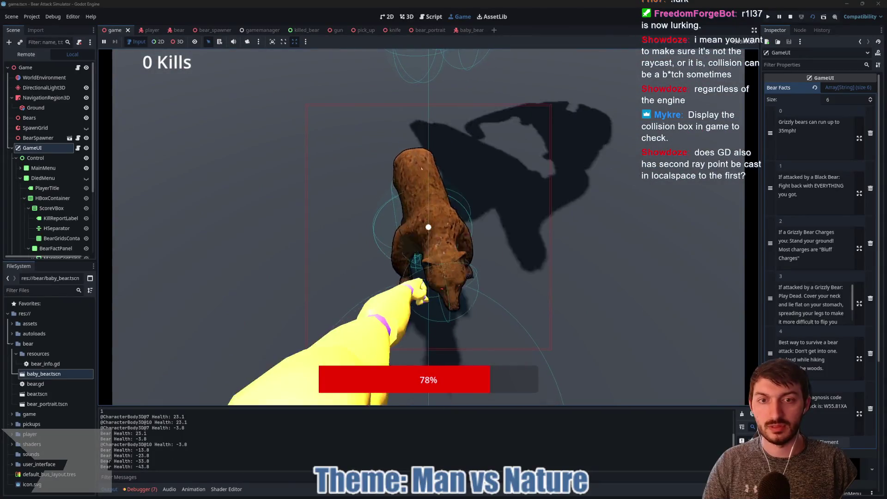
pyautogui.click(428, 226)
pyautogui.click(429, 227)
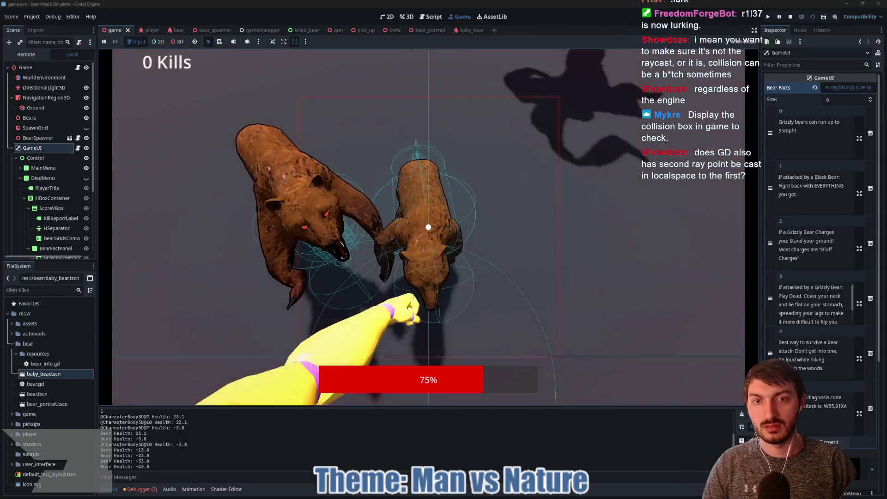
pyautogui.click(428, 227)
pyautogui.click(428, 227)
pyautogui.click(428, 227)
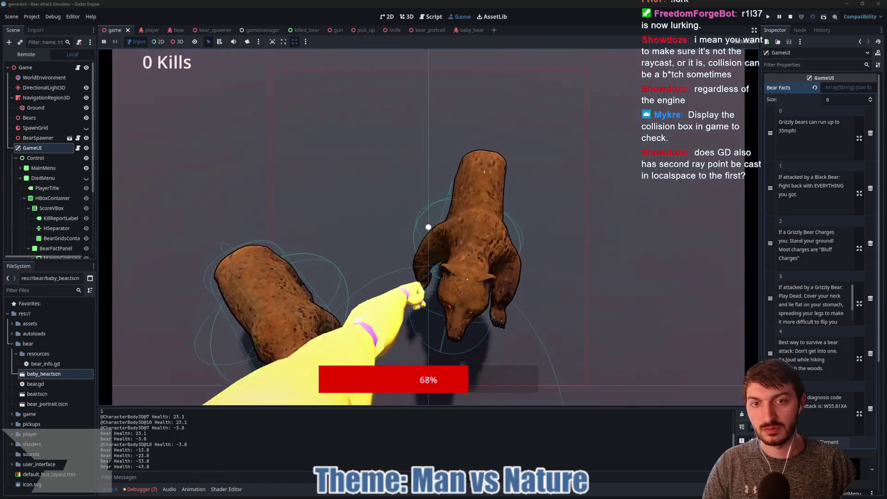
pyautogui.click(429, 226)
pyautogui.click(428, 227)
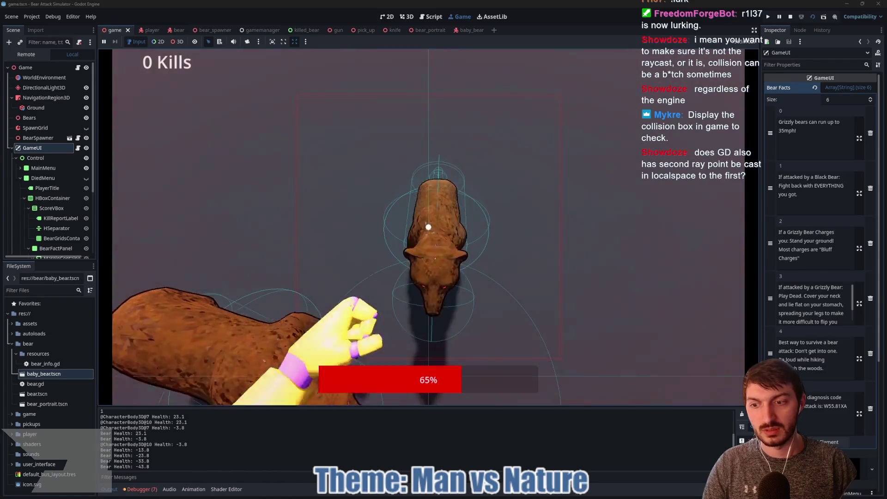
pyautogui.click(428, 227)
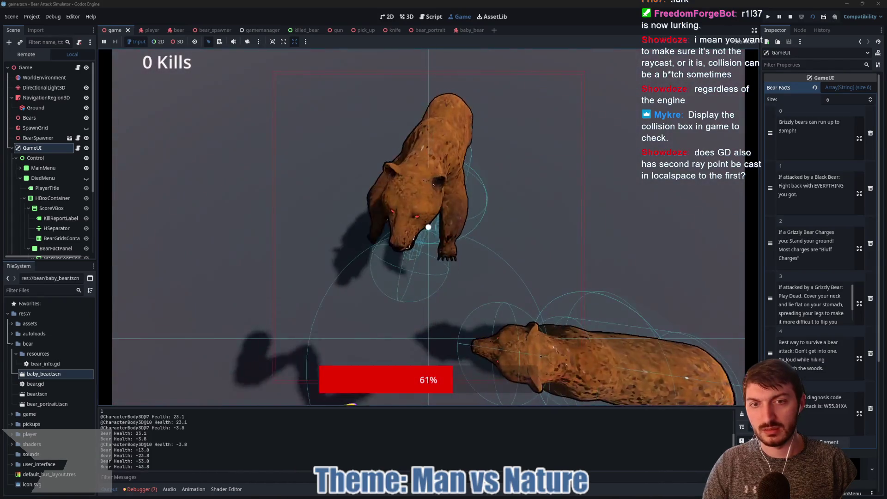
pyautogui.click(428, 227)
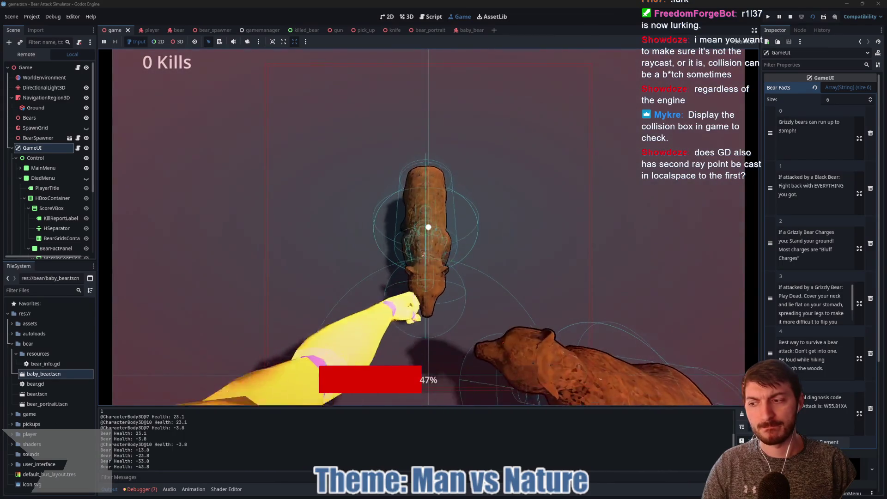
pyautogui.click(428, 227)
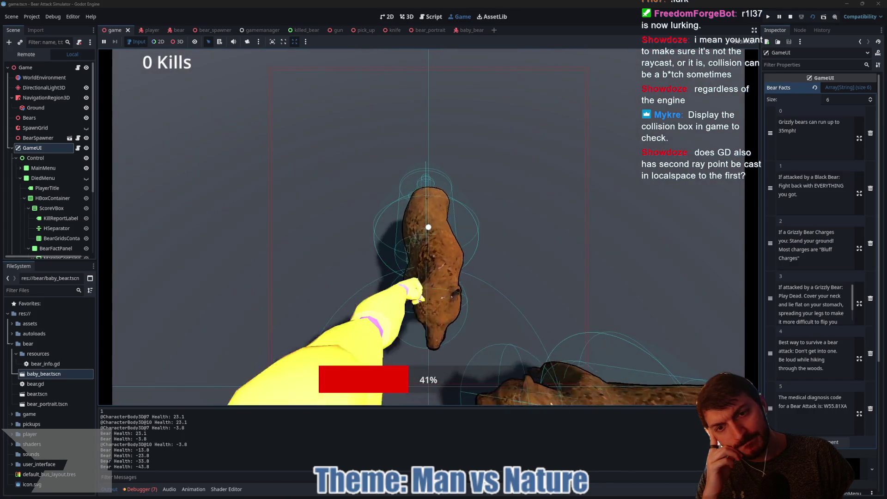
pyautogui.click(429, 227)
pyautogui.click(428, 227)
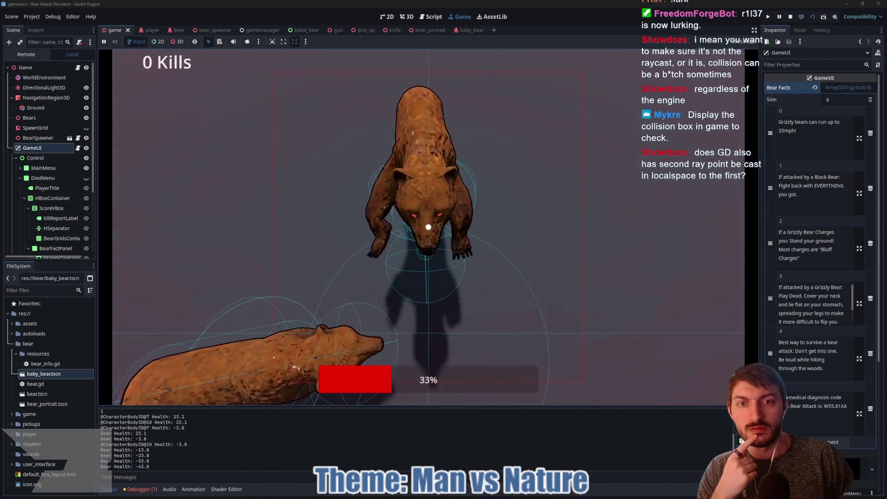
pyautogui.click(428, 227)
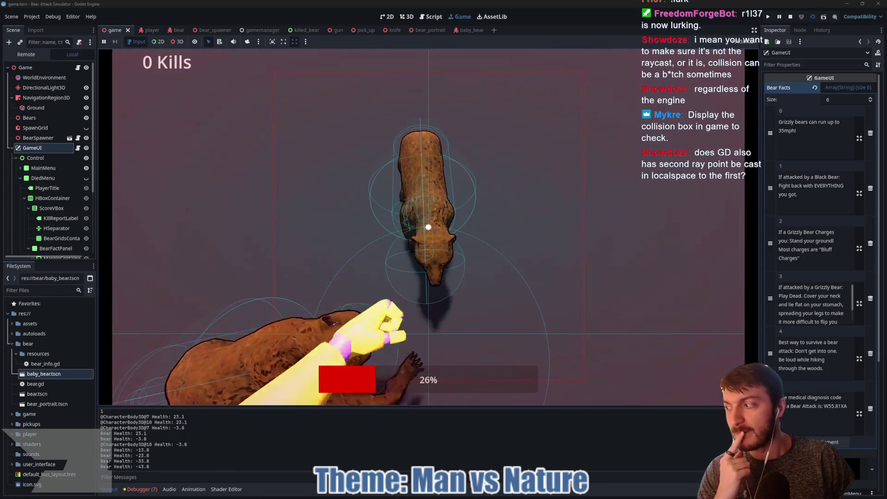
pyautogui.click(428, 227)
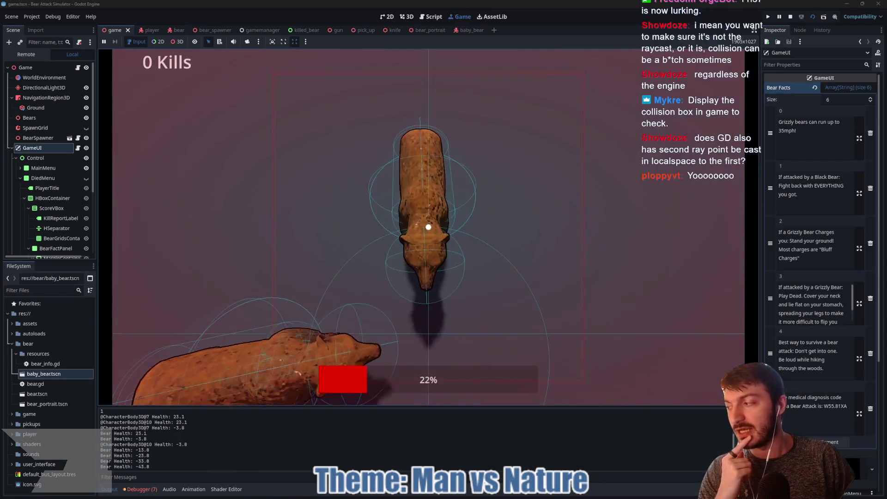
pyautogui.click(428, 227)
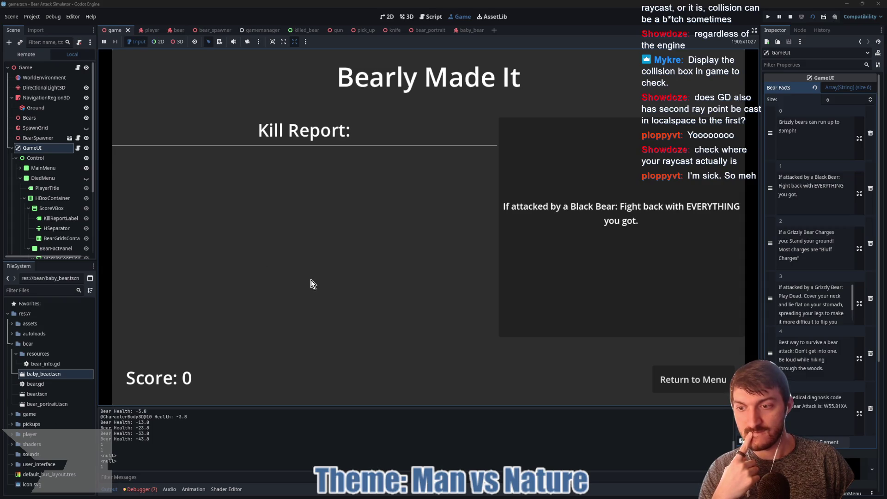
# Step: Remove collision layer 1 from TargetRay's mask, stop the game, and save the player scene
pyautogui.hotkey('alt', 'Tab')
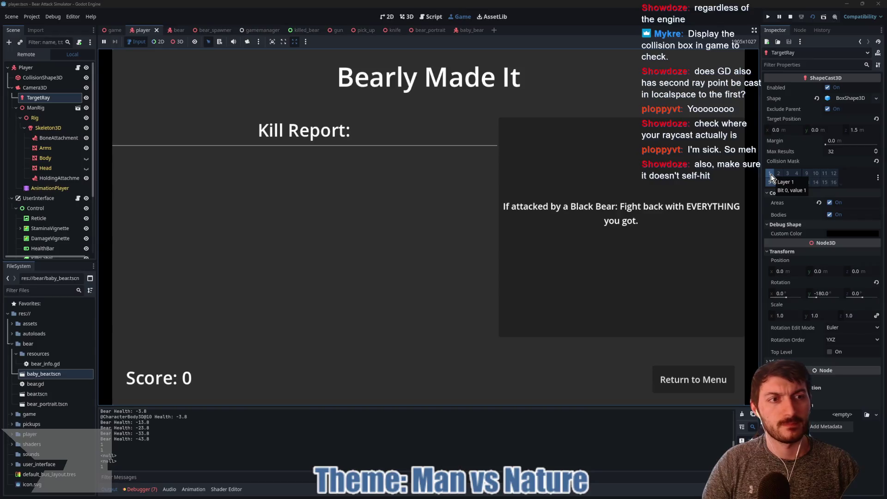
pyautogui.click(771, 174)
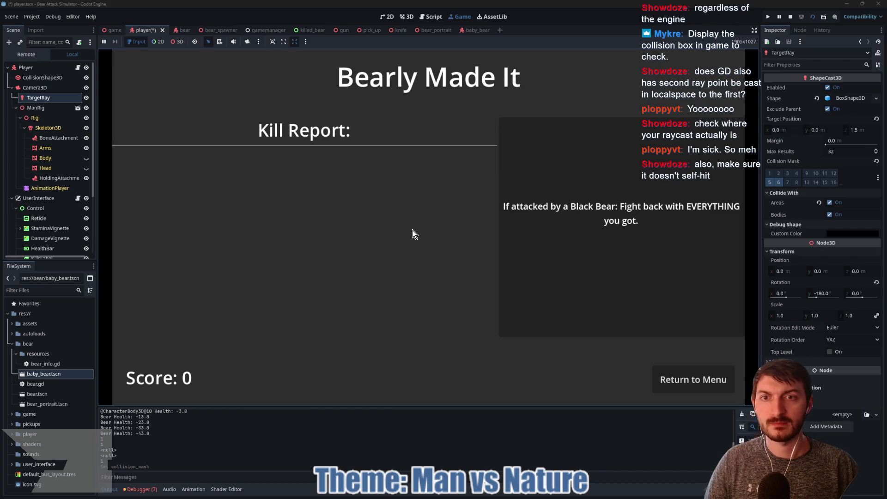
pyautogui.click(789, 15)
pyautogui.hotkey('ctrl', 's')
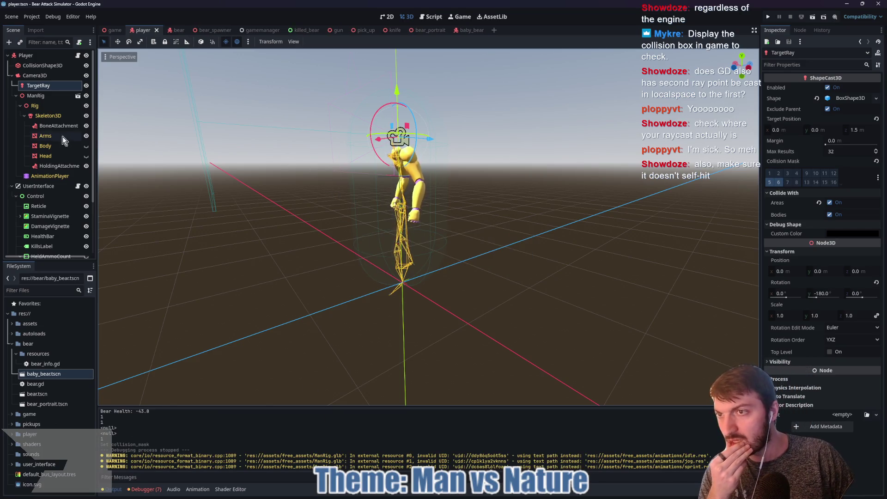
# Step: Select the ManRig and Player nodes, then switch to the baby_bear scene
pyautogui.click(44, 96)
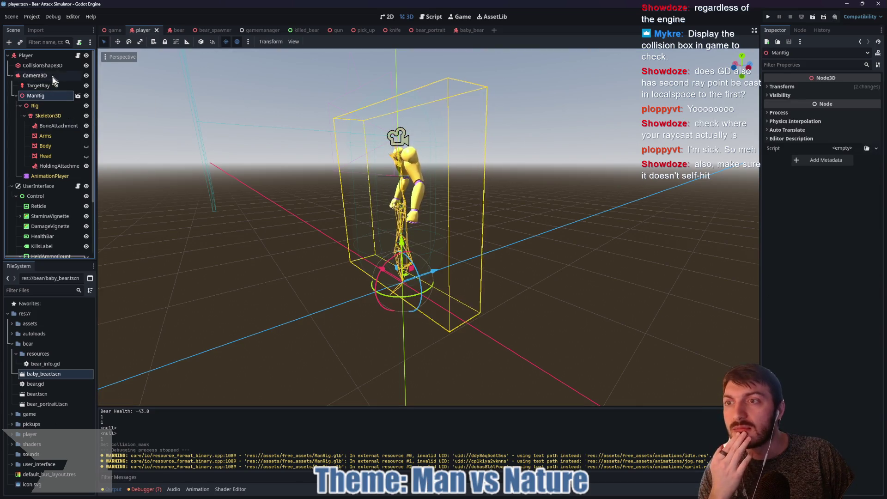
pyautogui.click(74, 57)
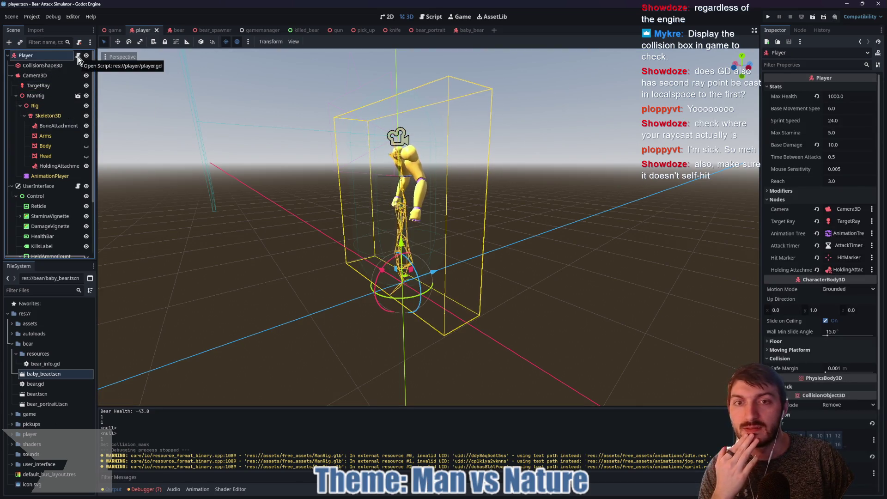
pyautogui.scroll(-3, 248, 153)
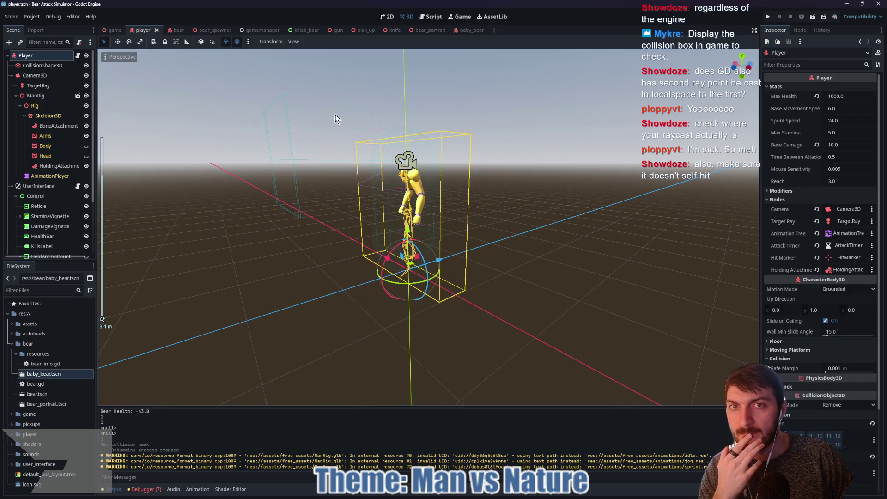
pyautogui.click(462, 34)
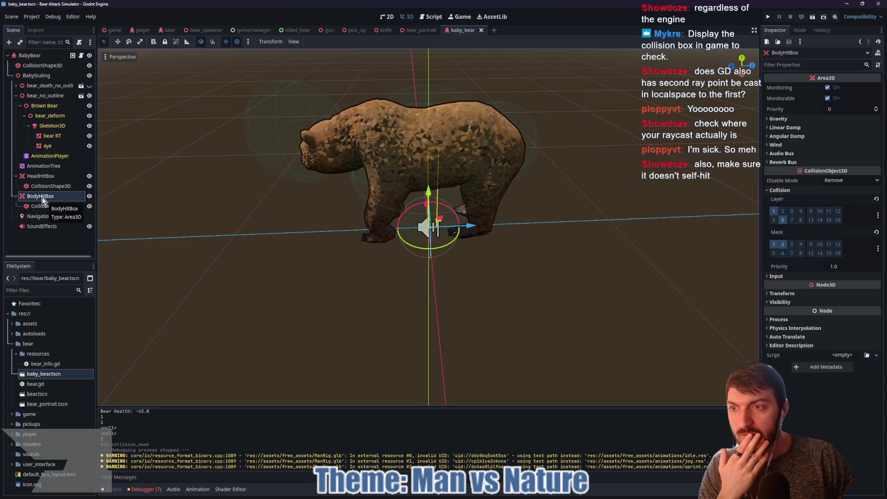
# Step: Move HeadHitBox, BodyHitBox and their collision shapes directly under the BabyBear root
pyautogui.click(43, 175)
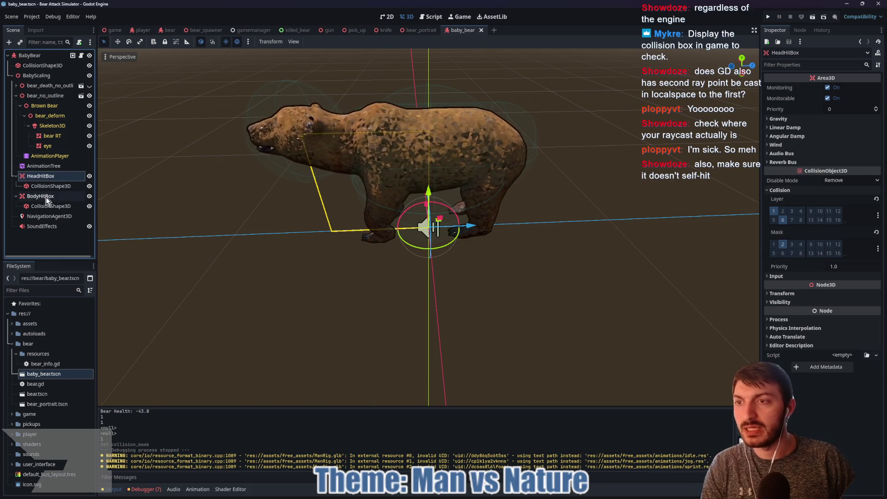
pyautogui.keyDown('shift'); pyautogui.click(47, 198); pyautogui.keyUp('shift')
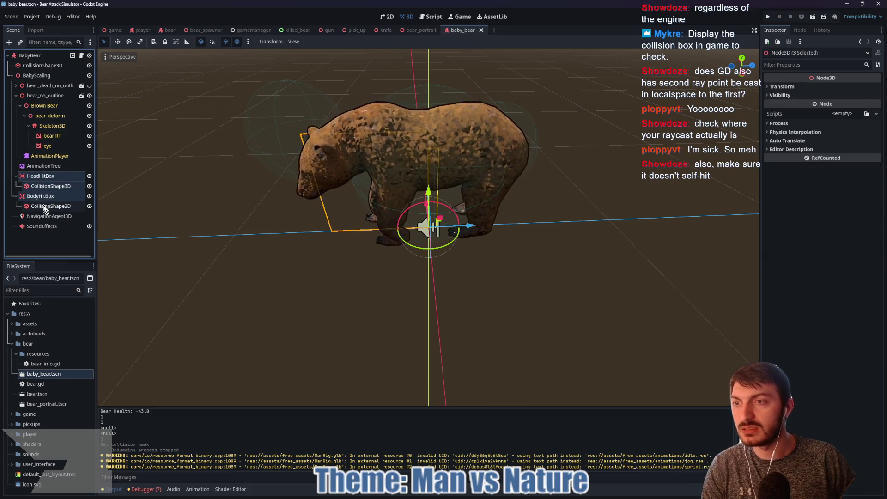
pyautogui.keyDown('ctrl'); pyautogui.click(45, 208); pyautogui.keyUp('ctrl')
pyautogui.moveTo(45, 208); pyautogui.dragTo(16, 75)
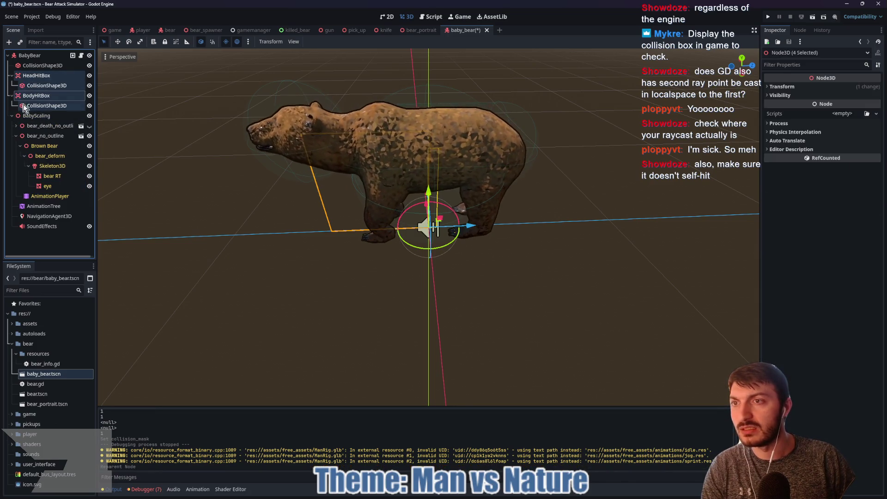
pyautogui.click(41, 116)
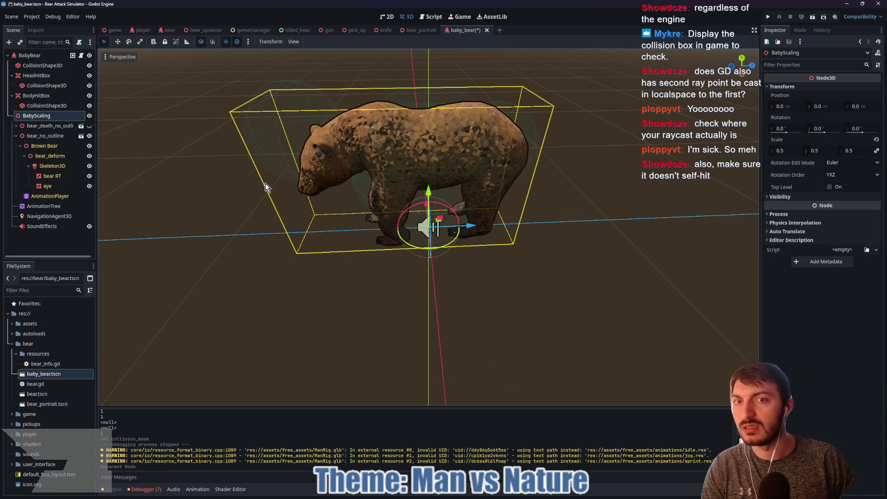
pyautogui.scroll(-4, 261, 185)
pyautogui.scroll(5, 261, 190)
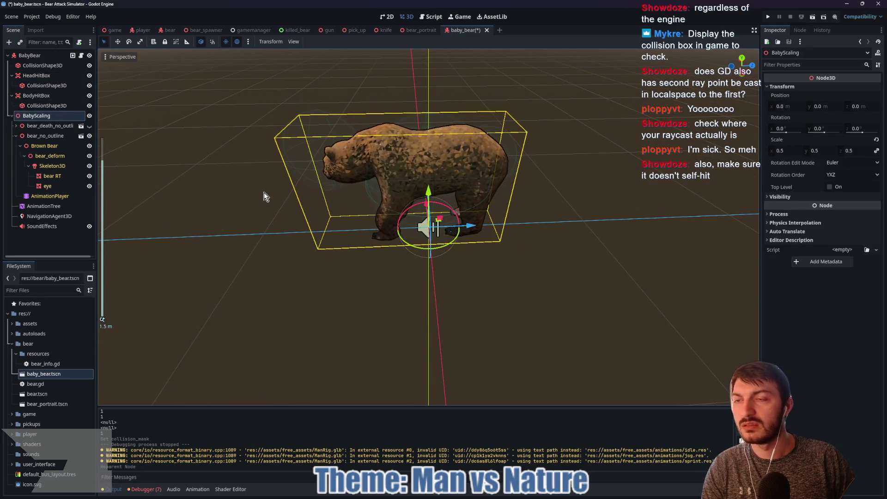
# Step: Save the baby_bear scene and run the game from the game scene with F5
pyautogui.hotkey('ctrl', 's')
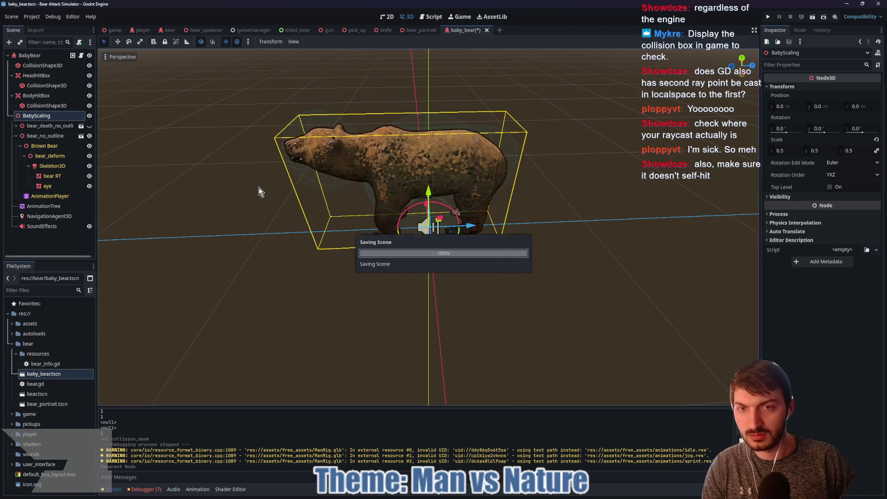
pyautogui.moveTo(237, 215)
pyautogui.mouseDown()
pyautogui.moveTo(311, 196)
pyautogui.moveTo(223, 195)
pyautogui.mouseUp()
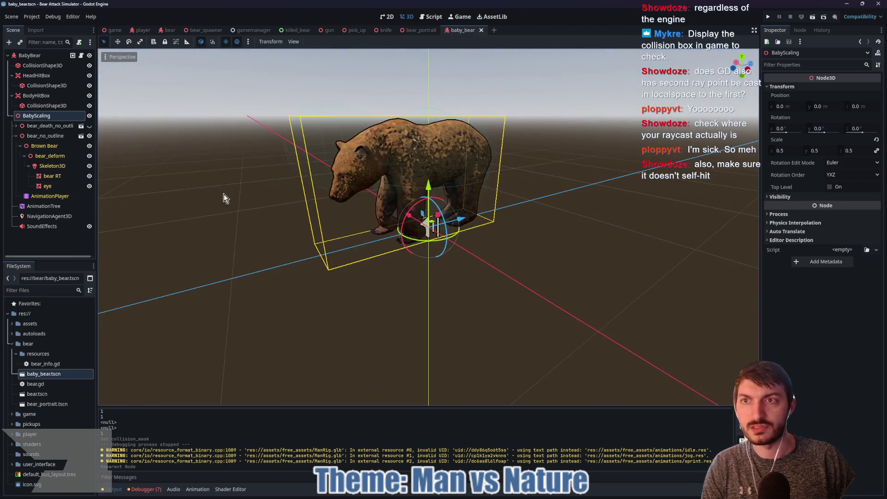
pyautogui.click(113, 31)
pyautogui.press('F5')
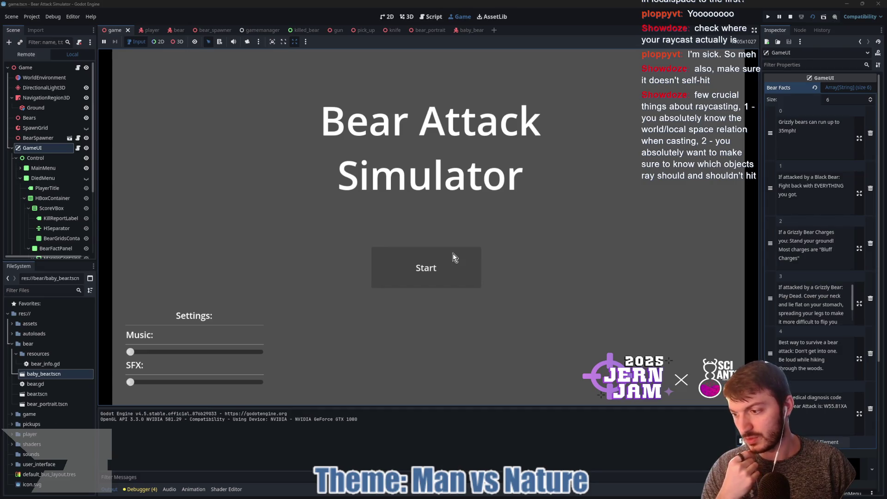
# Step: Start a round, pick up the gun, back away, and shoot the charging bears
pyautogui.click(440, 268)
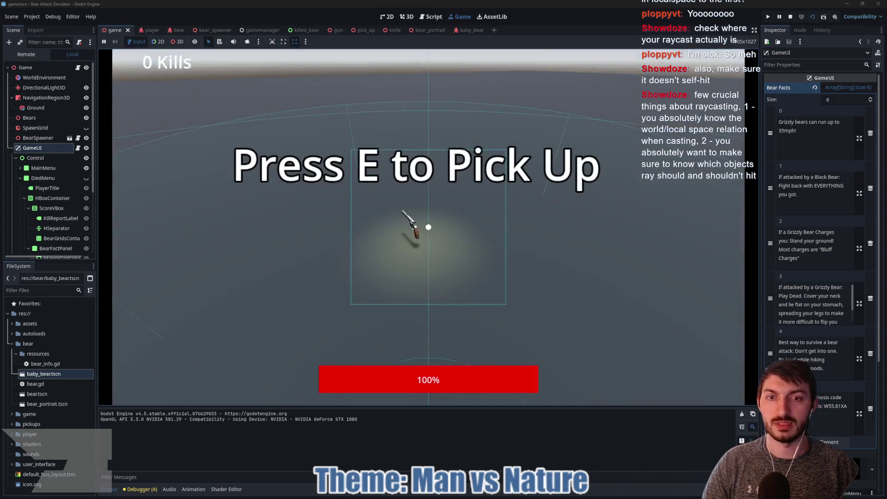
pyautogui.press('e')
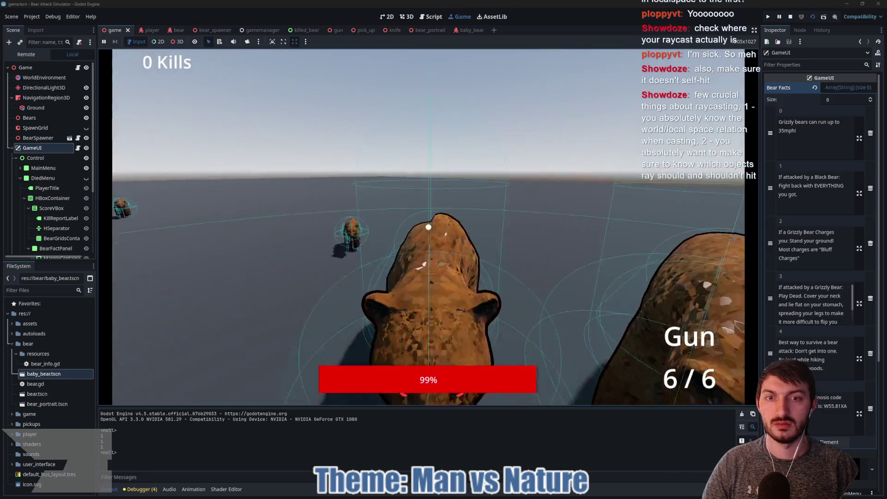
pyautogui.press('s')
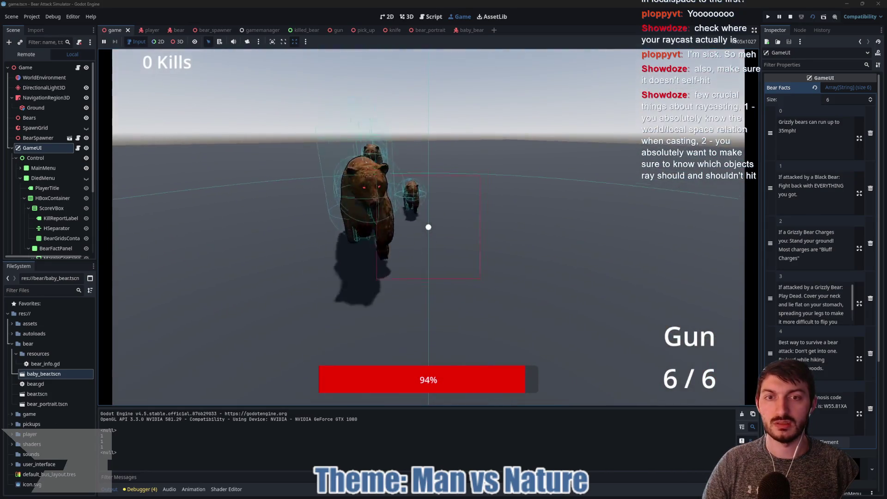
pyautogui.press('s')
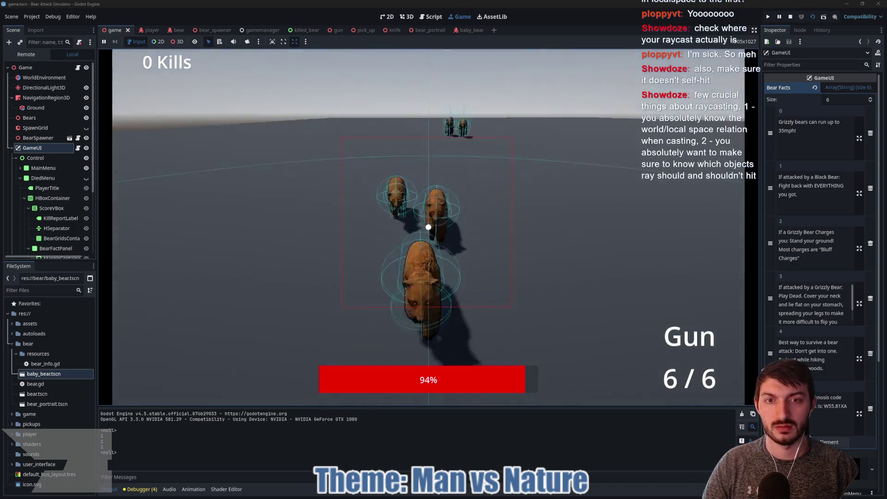
pyautogui.click(429, 227)
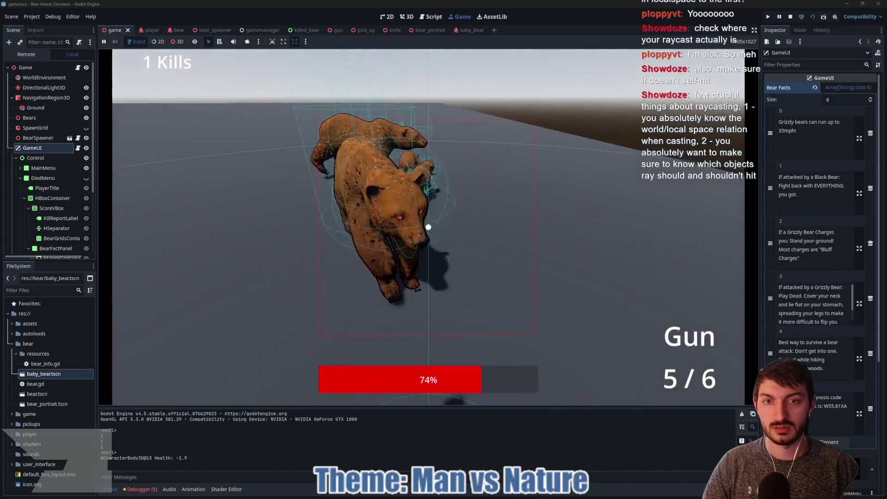
pyautogui.click(428, 226)
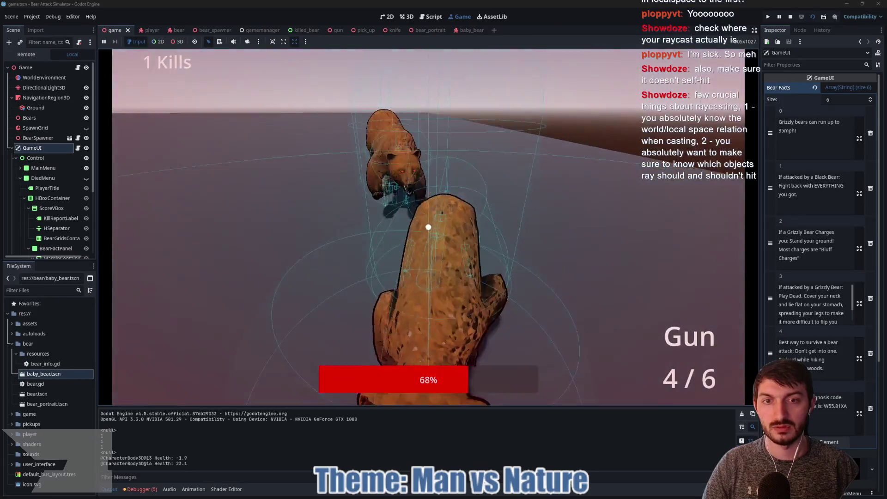
pyautogui.click(429, 227)
pyautogui.click(429, 227)
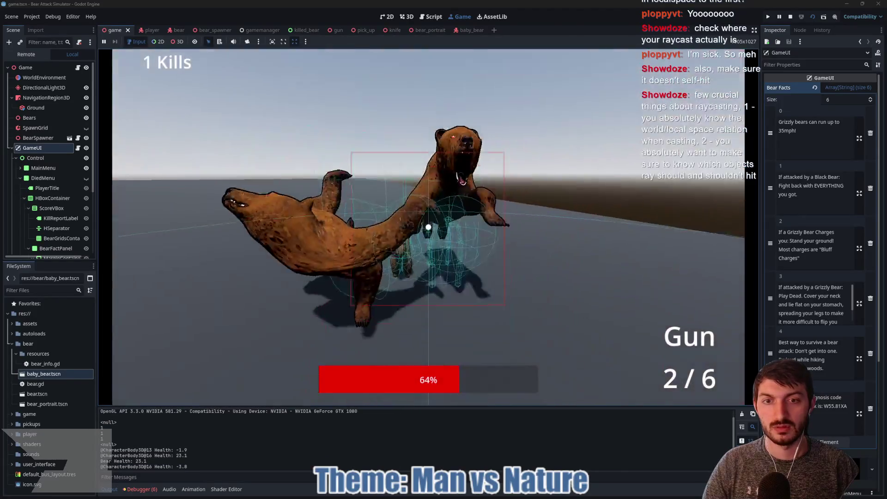
pyautogui.click(428, 227)
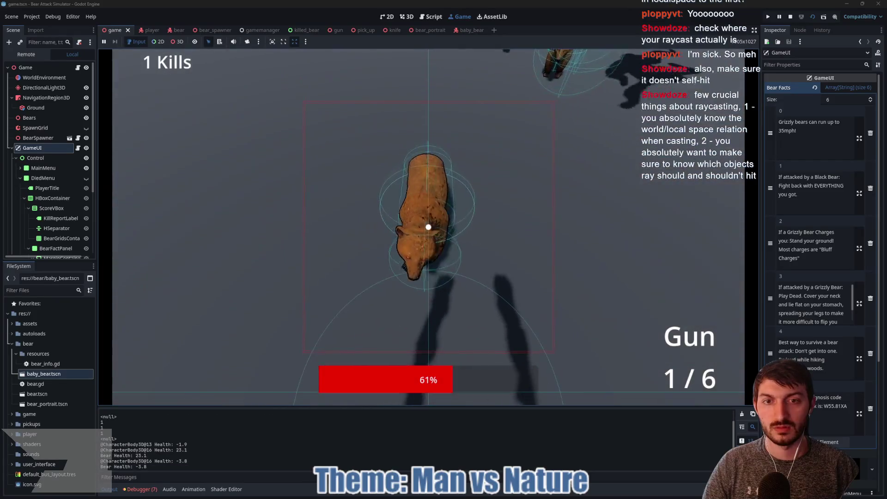
pyautogui.click(428, 227)
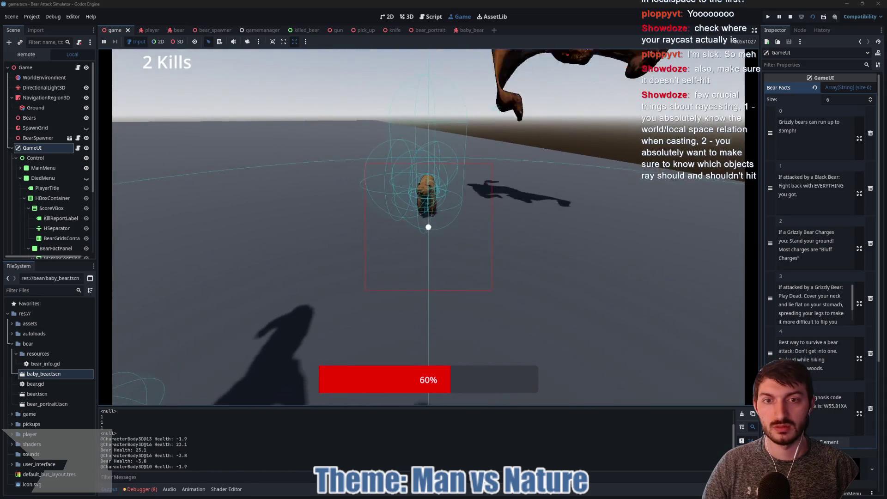
# Step: Punch the baby bear and the remaining bears up to 7 kills, then stop the game with F8
pyautogui.click(429, 227)
pyautogui.click(428, 227)
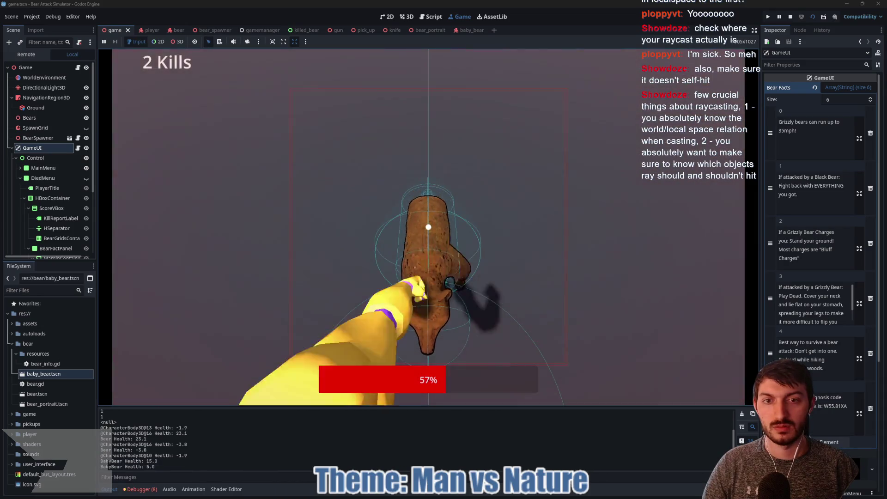
pyautogui.click(428, 227)
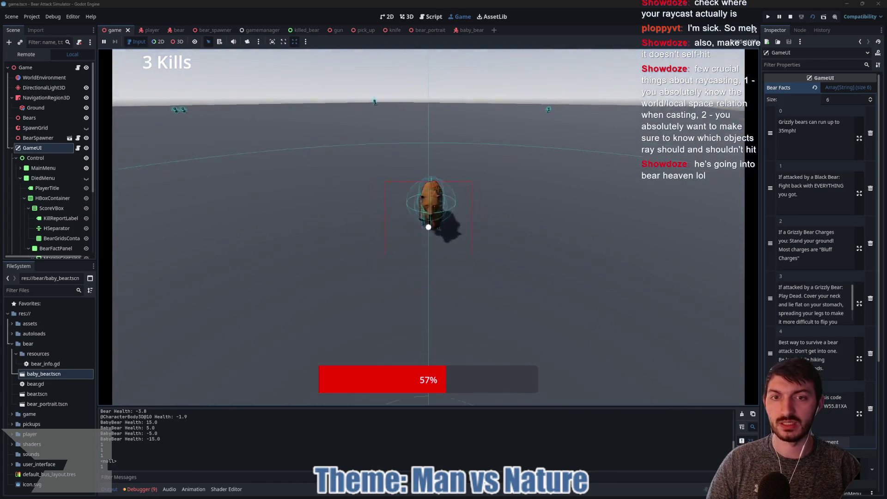
pyautogui.click(428, 227)
pyautogui.click(428, 227)
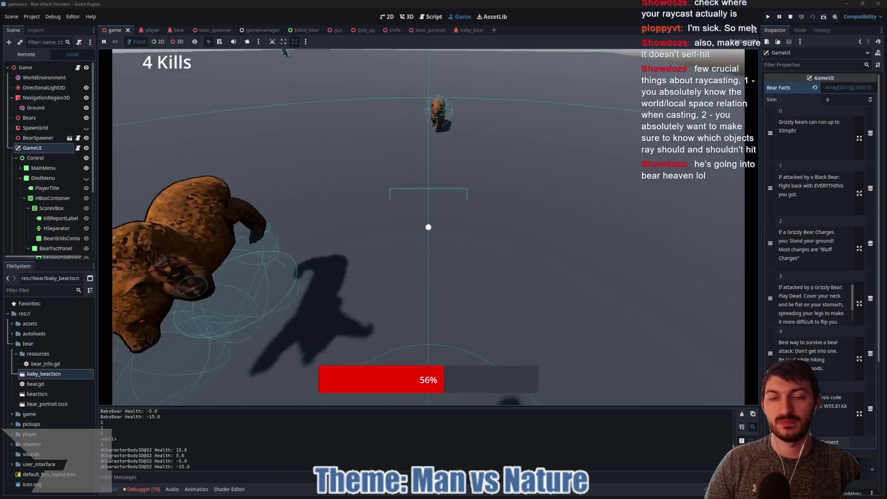
pyautogui.click(428, 227)
pyautogui.click(429, 227)
pyautogui.click(428, 227)
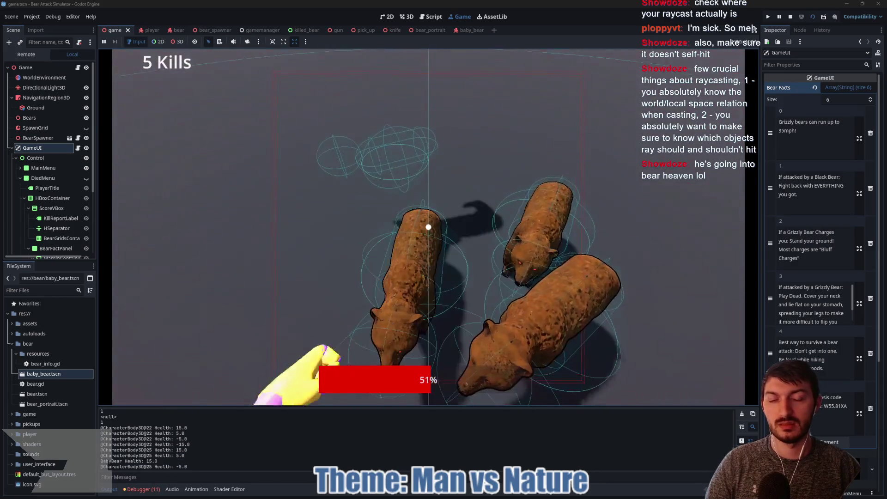
pyautogui.click(429, 227)
pyautogui.click(428, 226)
pyautogui.click(428, 227)
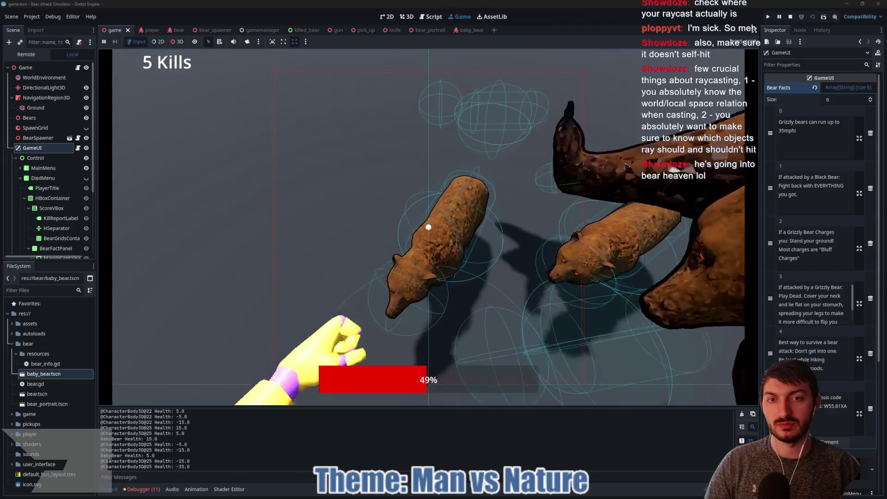
pyautogui.click(429, 226)
pyautogui.click(428, 227)
pyautogui.click(429, 227)
pyautogui.click(429, 227)
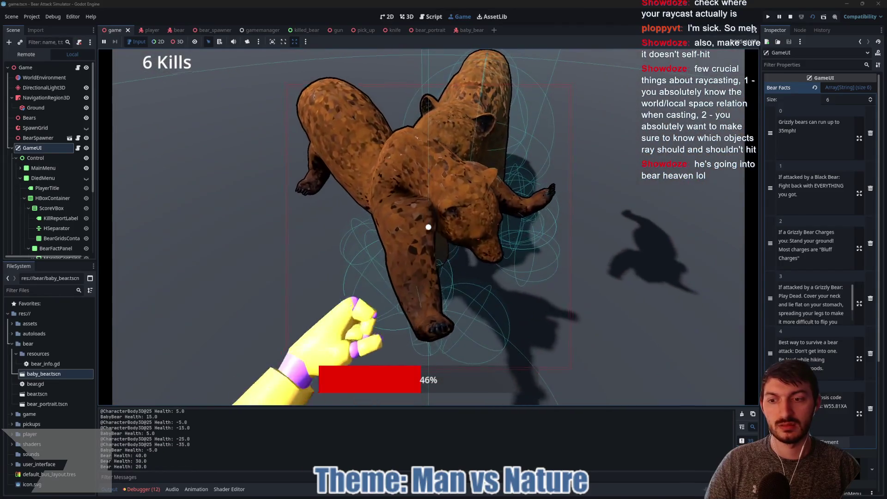
pyautogui.click(429, 227)
pyautogui.click(429, 227)
pyautogui.click(428, 227)
pyautogui.click(428, 227)
pyautogui.click(429, 227)
pyautogui.click(429, 227)
pyautogui.click(429, 226)
pyautogui.click(428, 227)
pyautogui.click(428, 227)
pyautogui.click(429, 227)
pyautogui.click(428, 227)
pyautogui.click(429, 226)
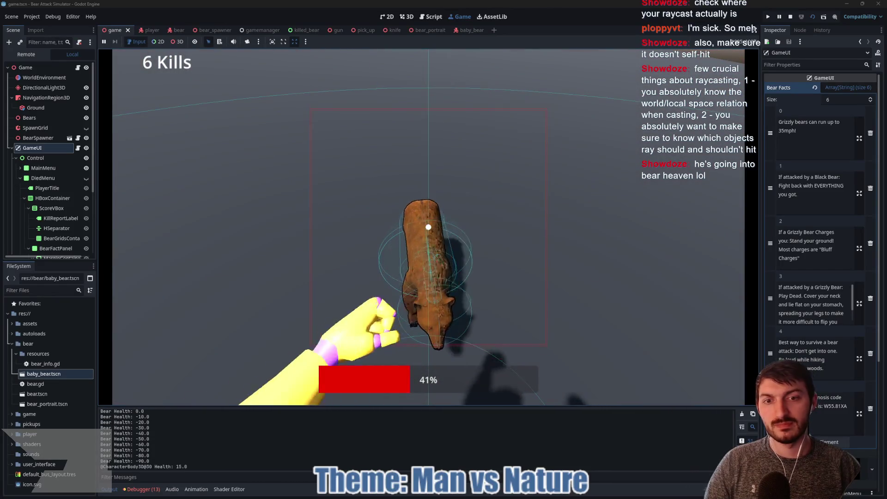
pyautogui.click(428, 227)
pyautogui.click(429, 227)
pyautogui.click(428, 227)
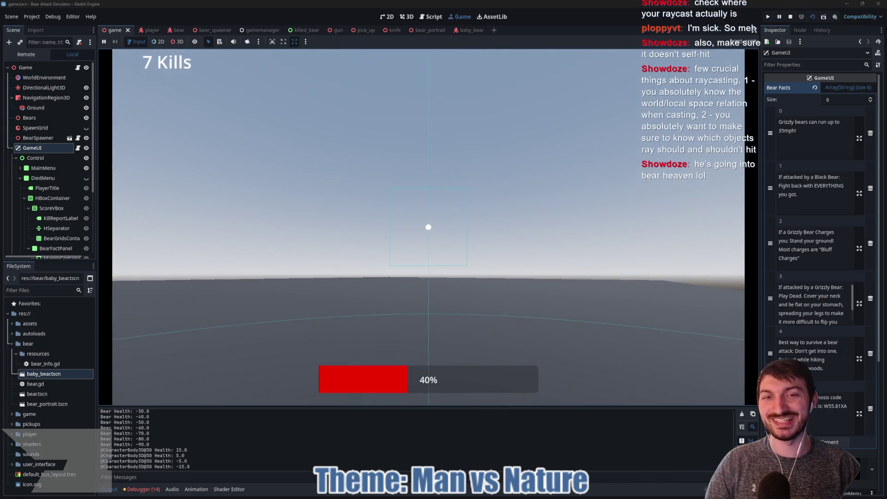
pyautogui.click(429, 227)
pyautogui.click(428, 227)
pyautogui.click(428, 227)
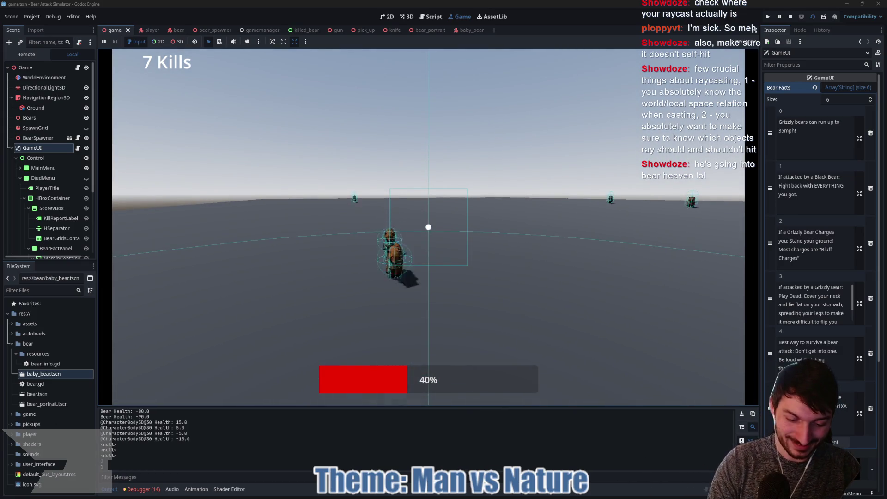
pyautogui.press('F8')
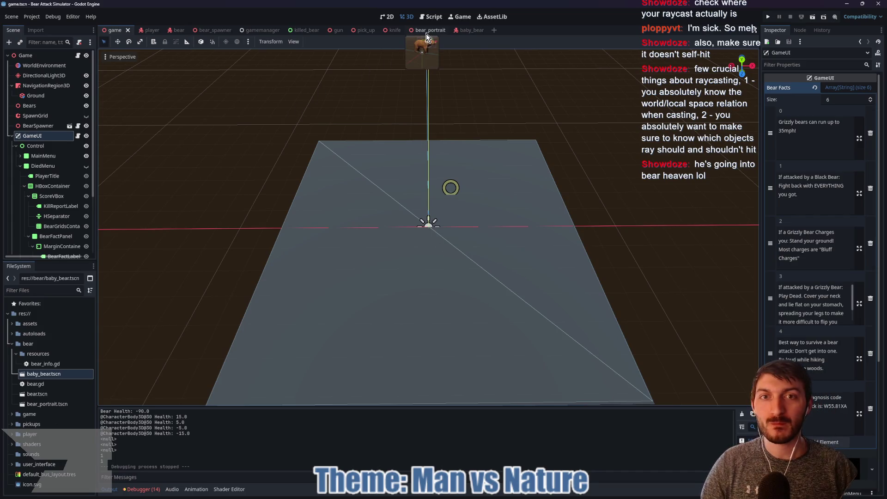
# Step: Open the baby_bear scene and expand the death model to reveal its physical bones
pyautogui.click(462, 31)
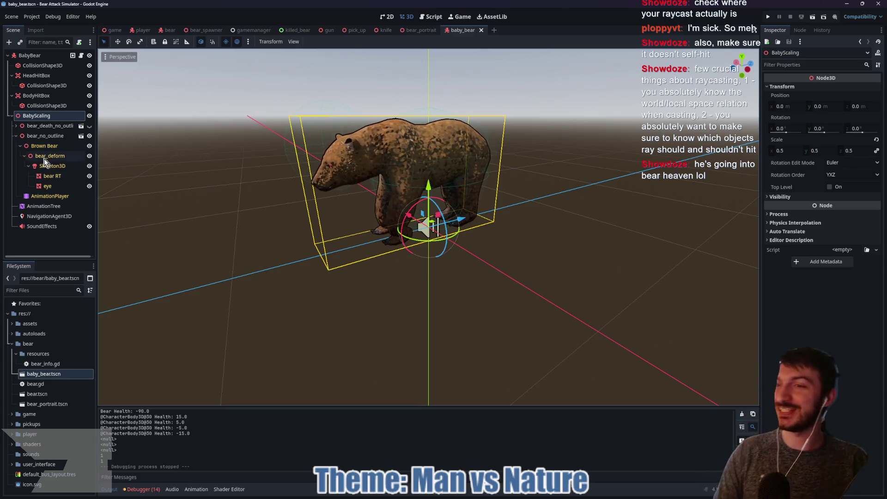
pyautogui.click(12, 95)
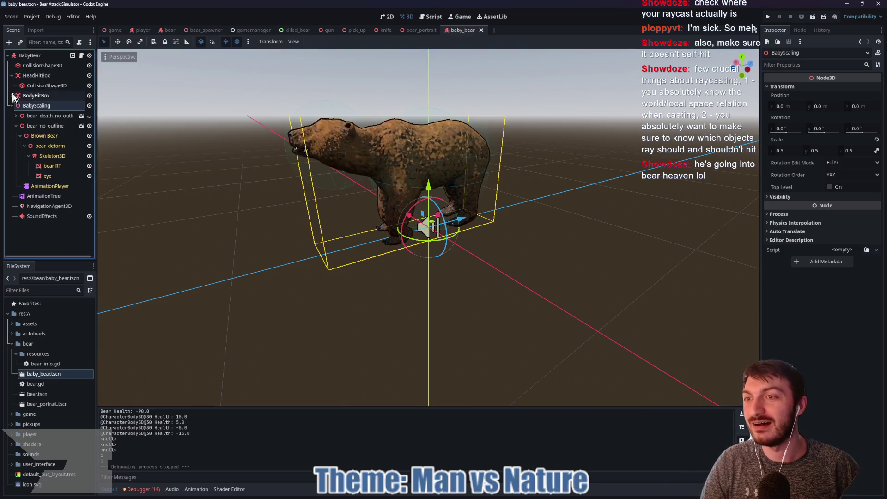
pyautogui.click(12, 96)
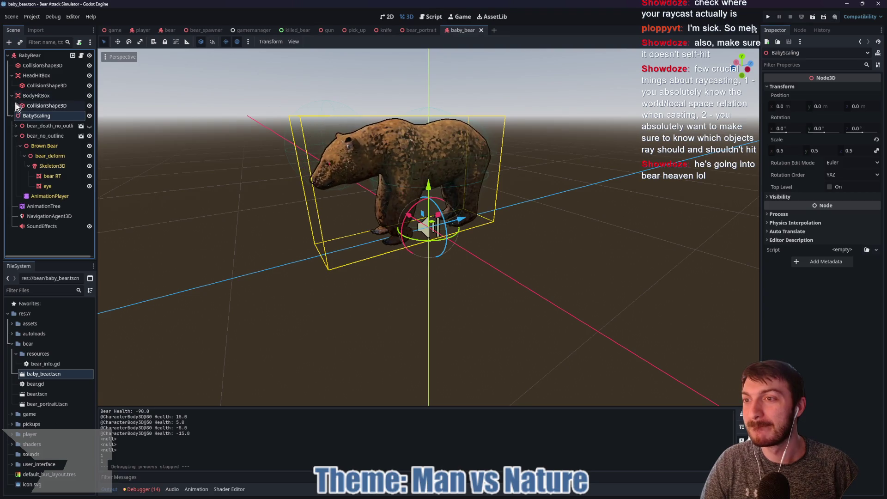
pyautogui.click(16, 127)
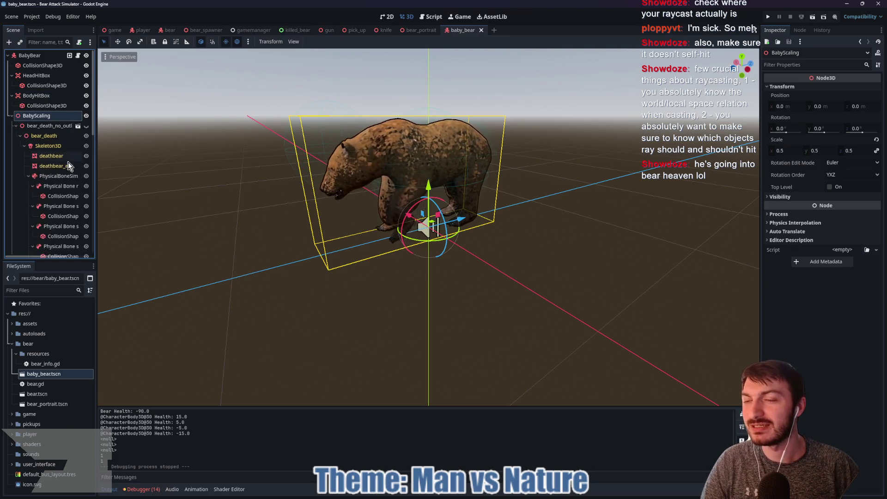
# Step: Multi-select the PhysicalBone3D nodes down the Scene tree
pyautogui.click(59, 178)
pyautogui.keyDown('ctrl'); pyautogui.click(60, 206); pyautogui.keyUp('ctrl')
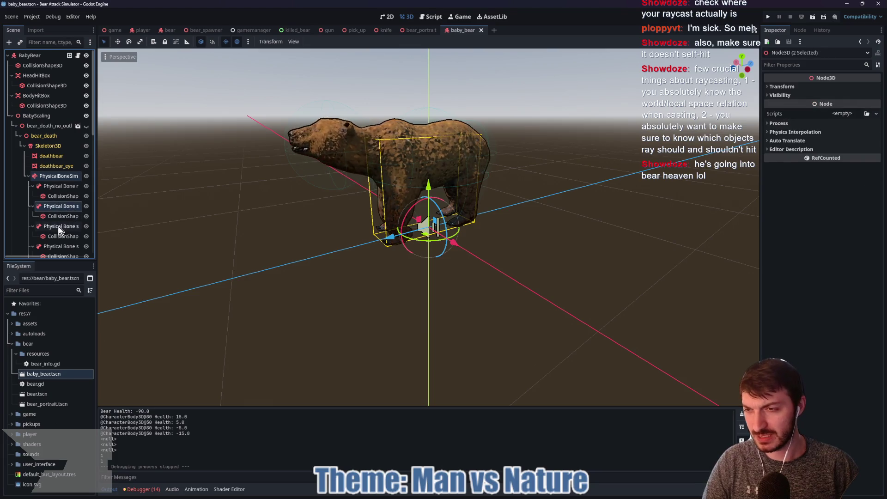
pyautogui.keyDown('ctrl'); pyautogui.click(59, 226); pyautogui.keyUp('ctrl')
pyautogui.scroll(-2, 56, 208)
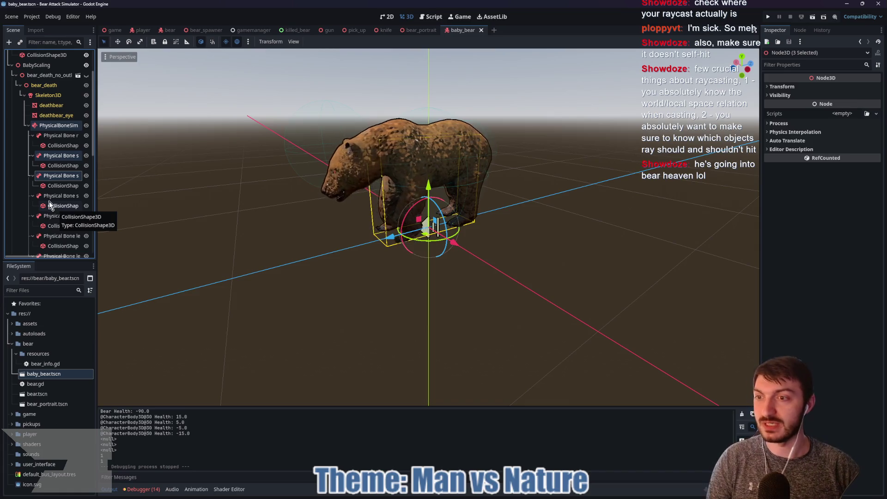
pyautogui.keyDown('ctrl'); pyautogui.click(53, 216); pyautogui.keyUp('ctrl')
pyautogui.keyDown('ctrl'); pyautogui.click(60, 236); pyautogui.keyUp('ctrl')
pyautogui.scroll(-3, 54, 212)
pyautogui.keyDown('ctrl'); pyautogui.click(54, 181); pyautogui.keyUp('ctrl')
pyautogui.keyDown('ctrl'); pyautogui.click(56, 200); pyautogui.keyUp('ctrl')
pyautogui.keyDown('ctrl'); pyautogui.click(62, 220); pyautogui.keyUp('ctrl')
pyautogui.keyDown('ctrl'); pyautogui.click(62, 240); pyautogui.keyUp('ctrl')
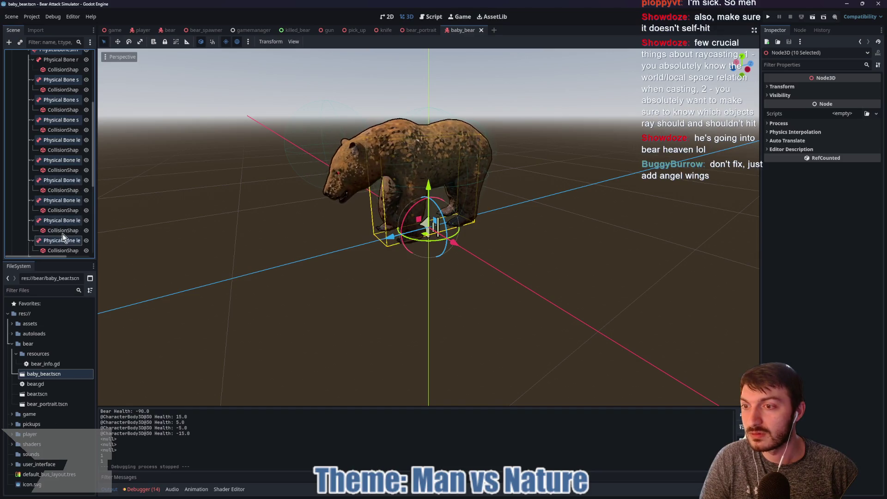
pyautogui.scroll(-2, 60, 231)
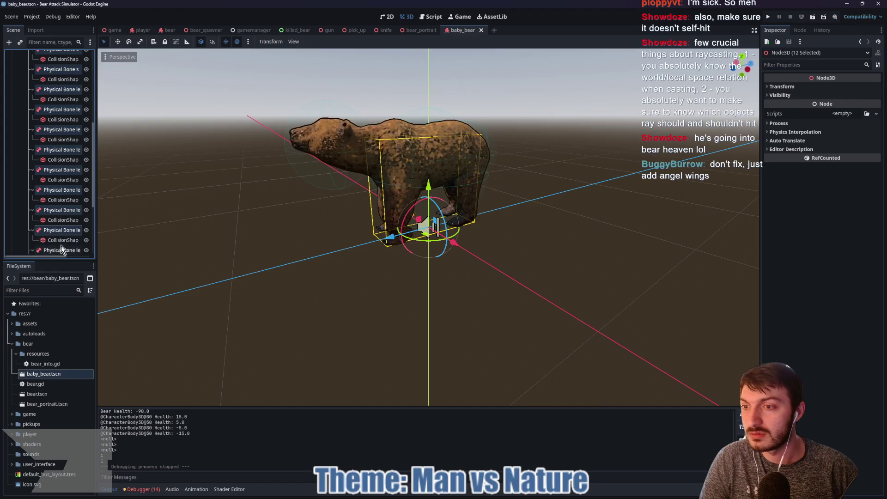
pyautogui.scroll(-2, 59, 227)
pyautogui.keyDown('ctrl'); pyautogui.click(52, 196); pyautogui.keyUp('ctrl')
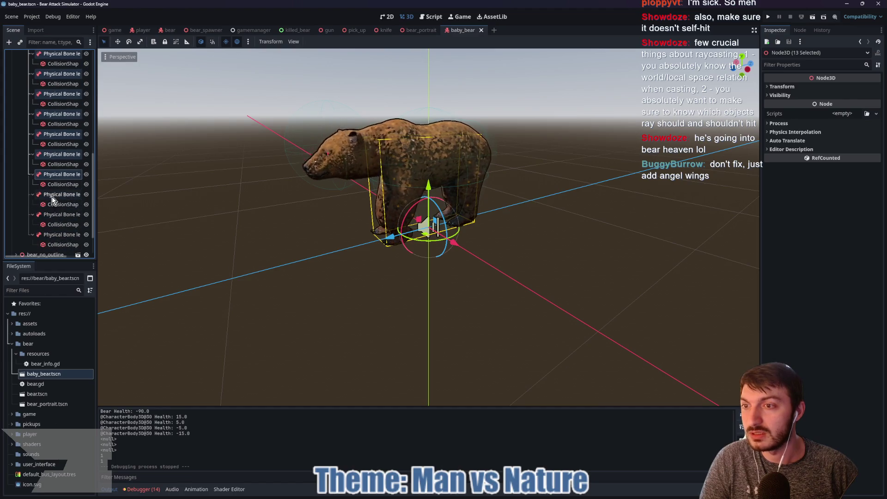
pyautogui.keyDown('ctrl'); pyautogui.click(55, 215); pyautogui.keyUp('ctrl')
pyautogui.keyDown('ctrl'); pyautogui.click(55, 234); pyautogui.keyUp('ctrl')
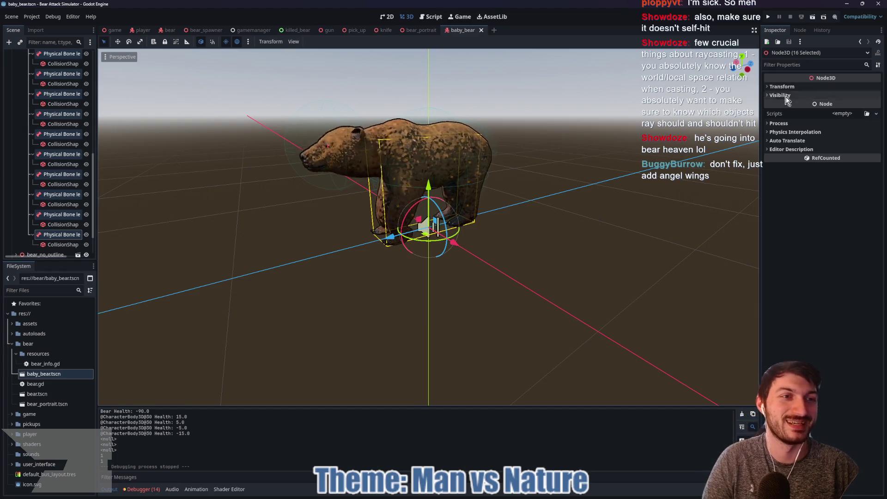
# Step: Deselect the bone simulator and set all 15 bones' Gravity Scale to -0.882
pyautogui.scroll(5, 58, 201)
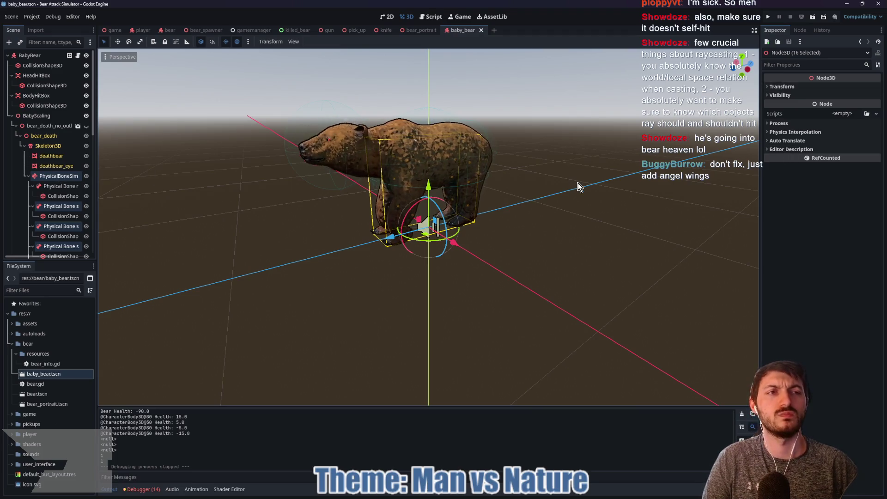
pyautogui.scroll(-5, 40, 185)
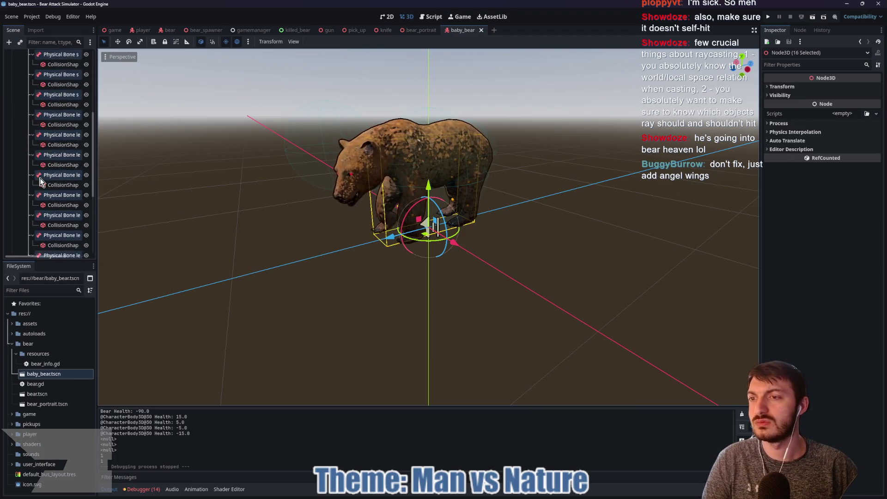
pyautogui.click(16, 218)
pyautogui.scroll(-3, 46, 220)
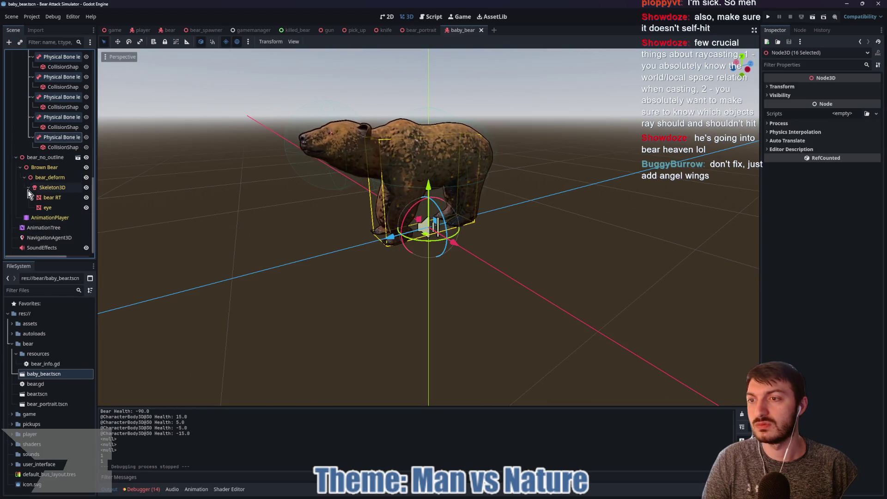
pyautogui.scroll(5, 47, 206)
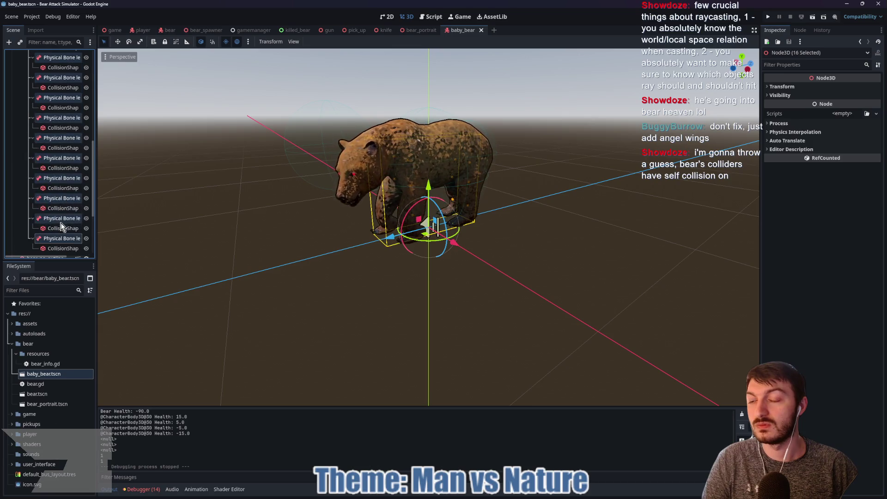
pyautogui.scroll(5, 62, 222)
pyautogui.keyDown('ctrl'); pyautogui.click(54, 178); pyautogui.keyUp('ctrl')
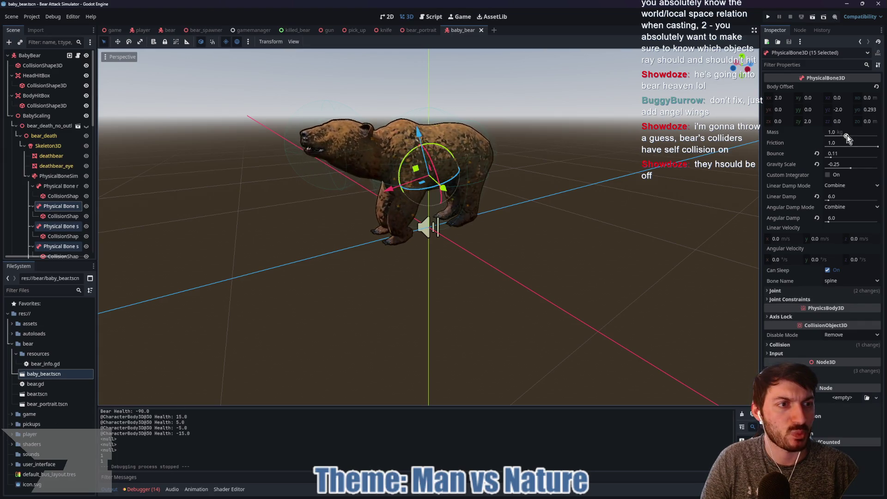
pyautogui.click(850, 169)
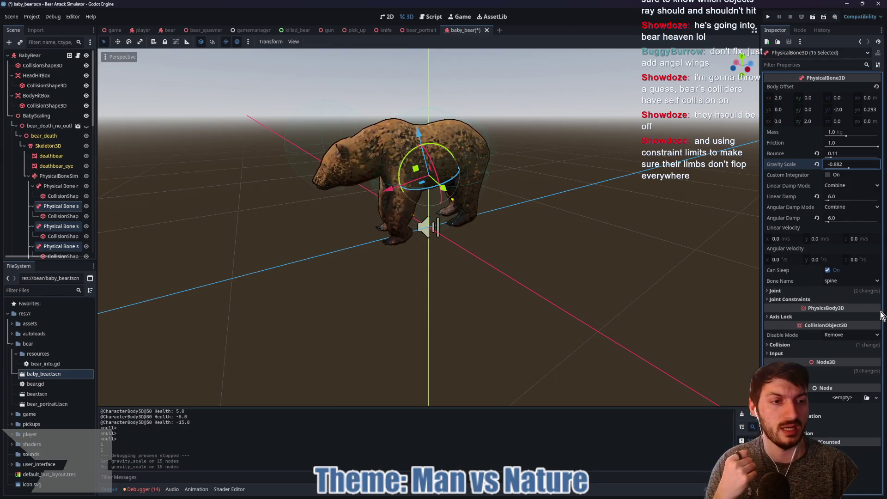
pyautogui.click(804, 299)
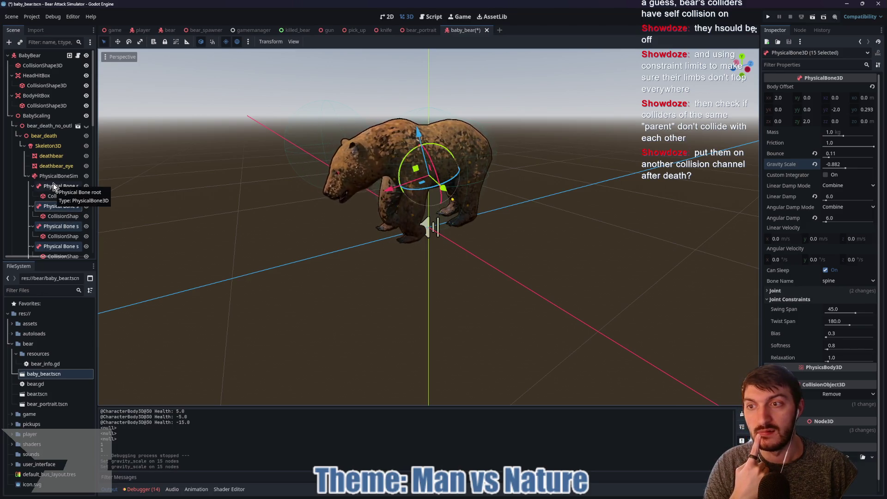
# Step: Add the root physical bone to the selection, save baby_bear, and run the game scene
pyautogui.keyDown('ctrl'); pyautogui.click(53, 186); pyautogui.keyUp('ctrl')
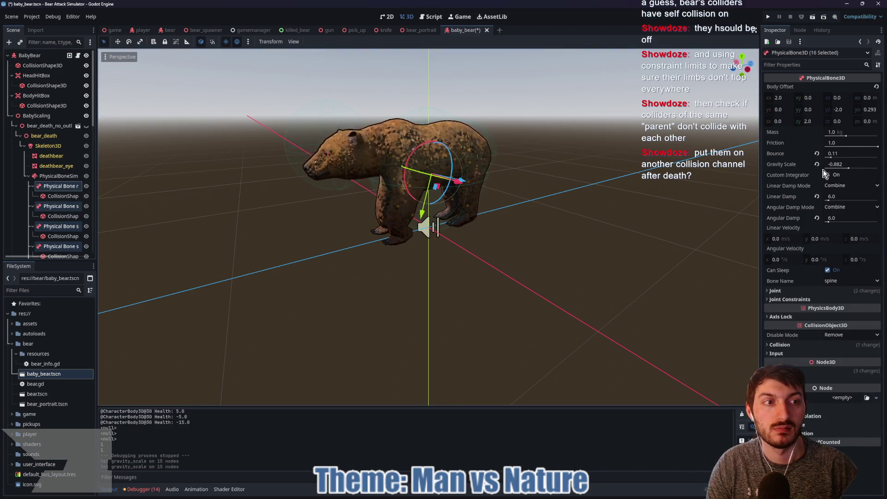
pyautogui.hotkey('ctrl', 's')
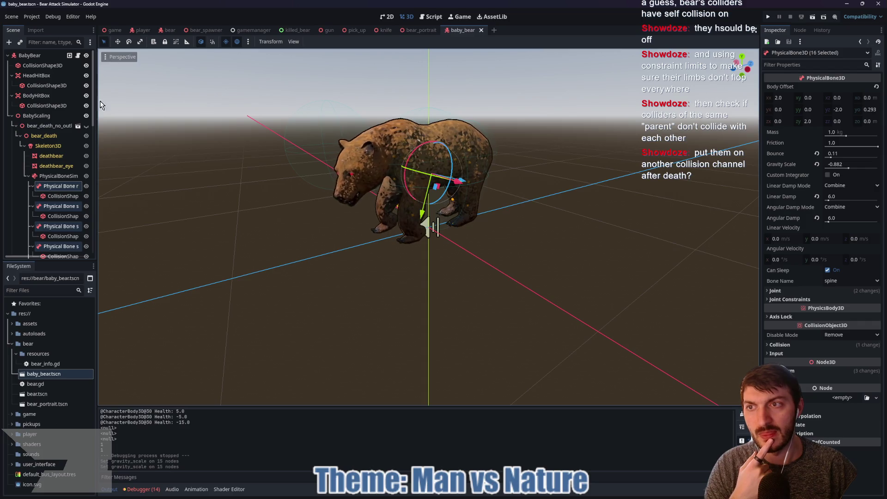
pyautogui.click(115, 30)
pyautogui.press('F5')
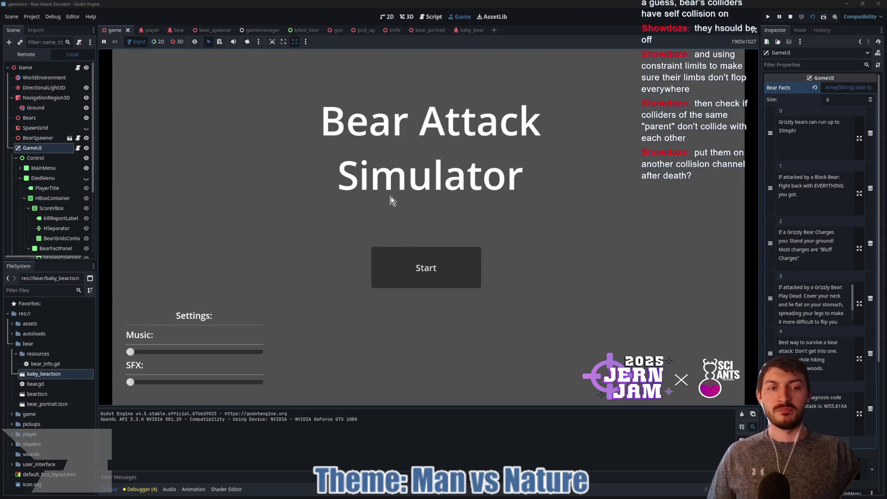
# Step: Start a new round and shoot the bears in front with the gun
pyautogui.click(426, 259)
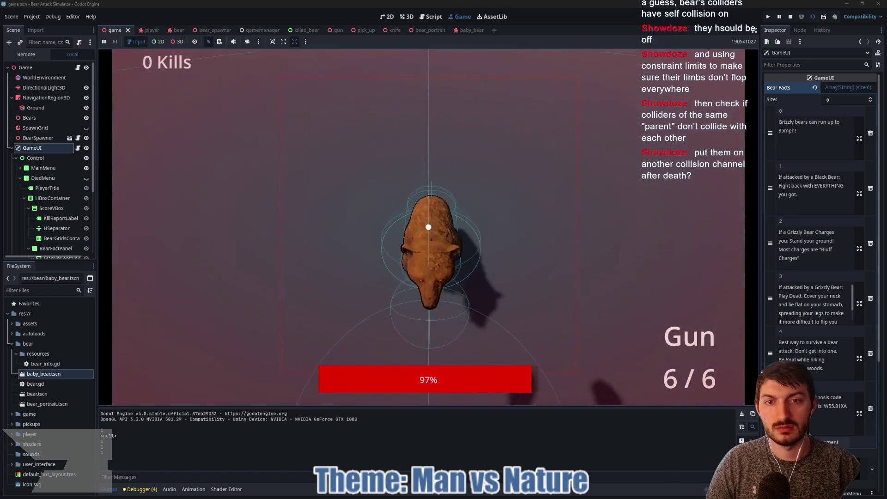
pyautogui.click(429, 227)
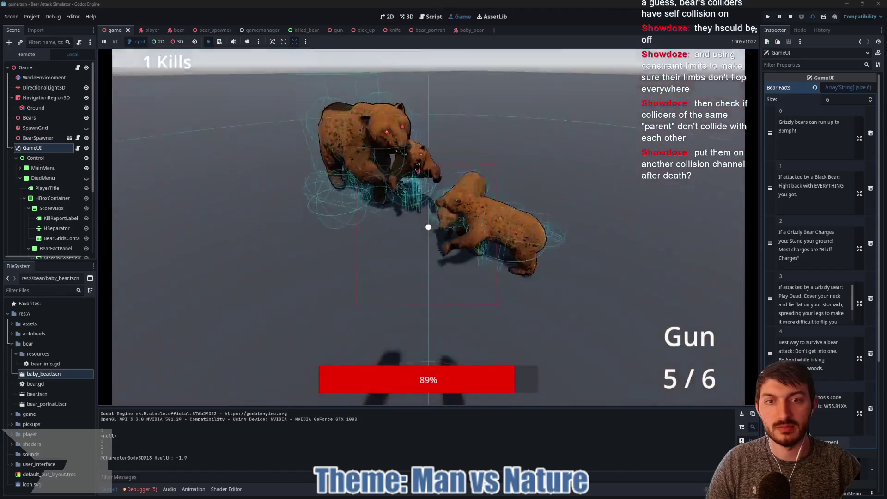
pyautogui.click(429, 227)
pyautogui.click(428, 227)
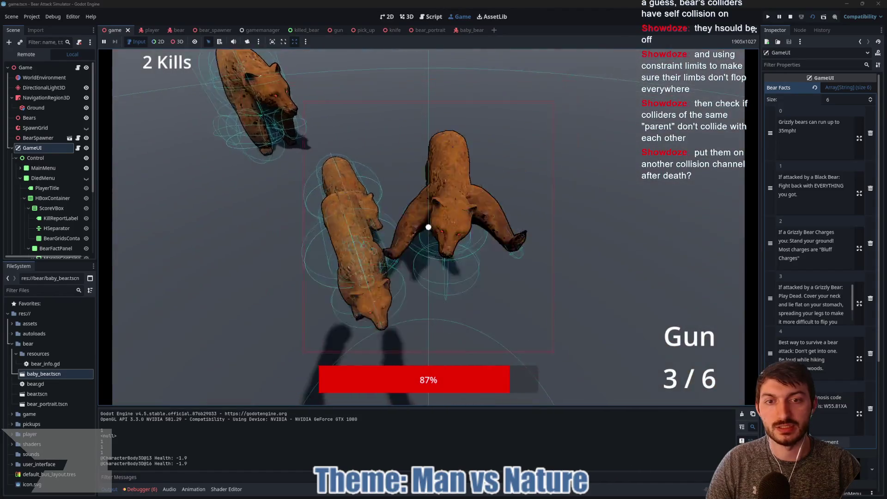
pyautogui.click(429, 227)
pyautogui.click(428, 227)
# Step: Punch the grizzlies and baby bear until 5 kills show, then stop the game with F8
pyautogui.click(428, 227)
pyautogui.click(428, 227)
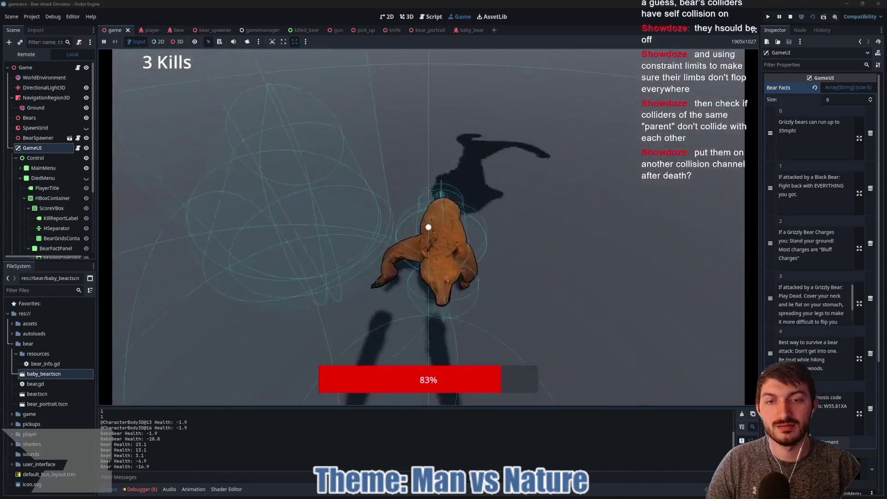
pyautogui.click(429, 227)
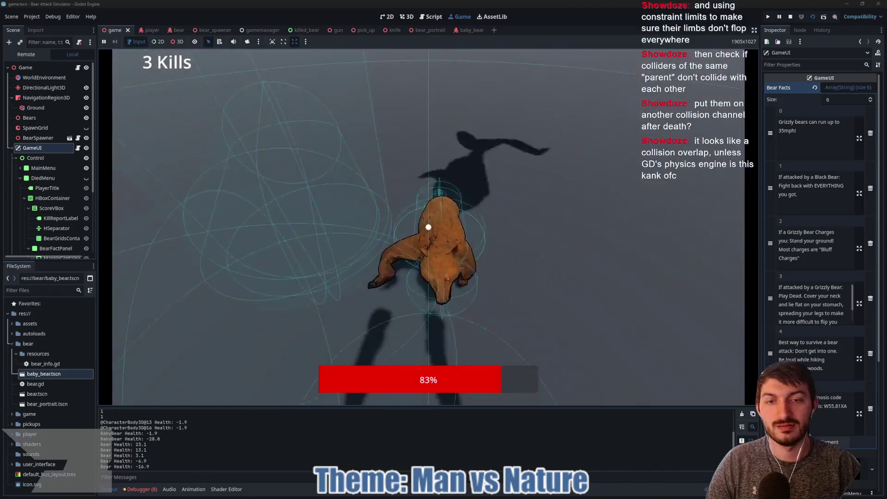
pyautogui.click(428, 227)
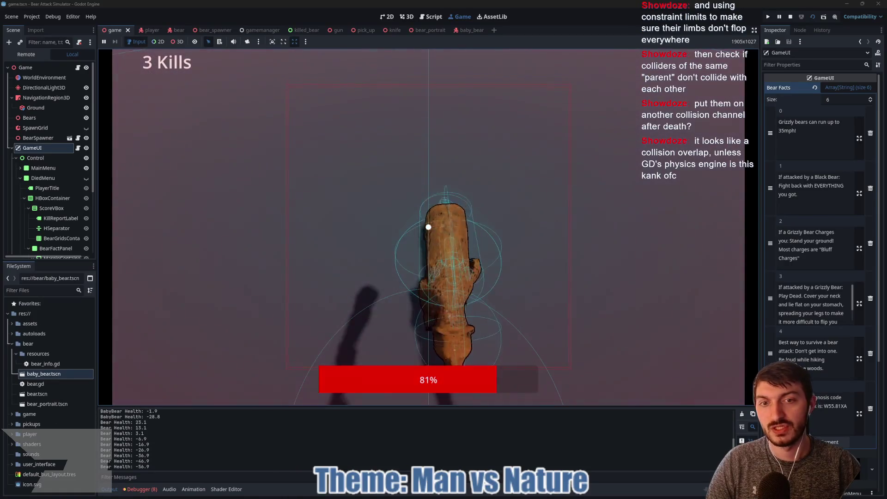
pyautogui.click(428, 227)
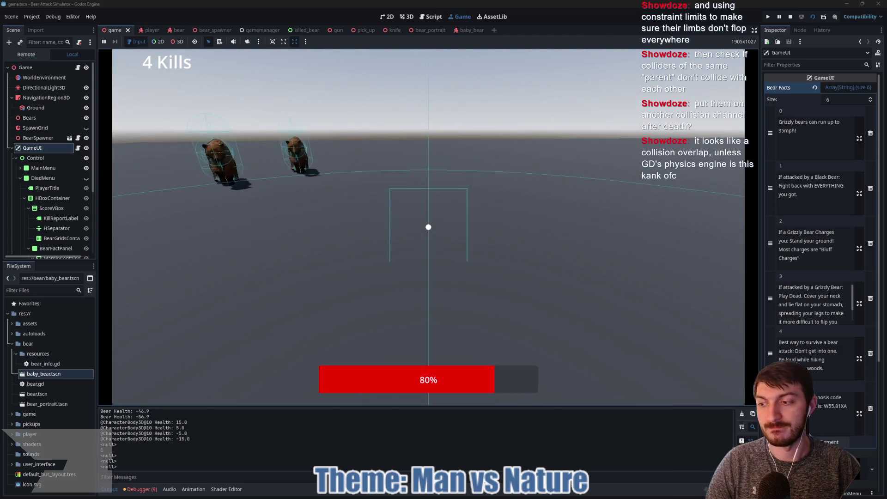
pyautogui.click(428, 227)
pyautogui.click(429, 227)
pyautogui.click(428, 227)
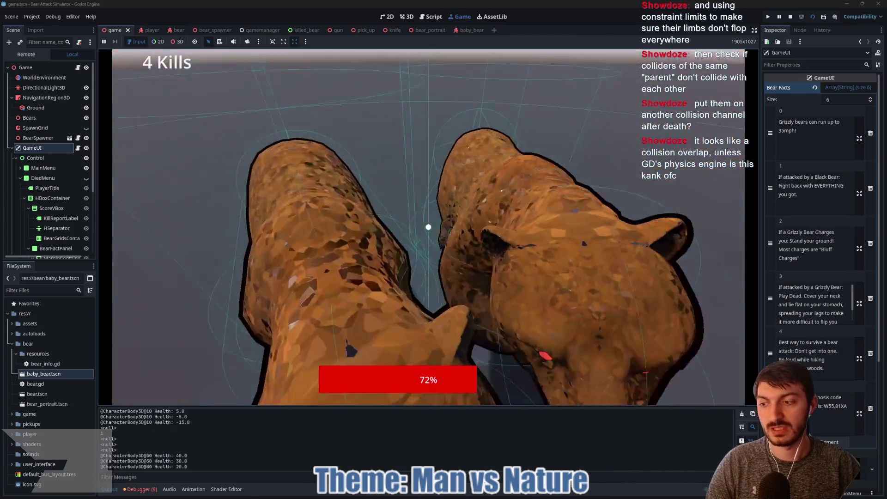
pyautogui.click(429, 227)
pyautogui.click(428, 227)
pyautogui.click(428, 227)
pyautogui.click(428, 227)
pyautogui.click(429, 226)
pyautogui.click(428, 227)
pyautogui.click(428, 227)
pyautogui.click(428, 227)
pyautogui.click(429, 227)
pyautogui.click(429, 227)
pyautogui.click(428, 227)
pyautogui.click(429, 227)
pyautogui.click(428, 227)
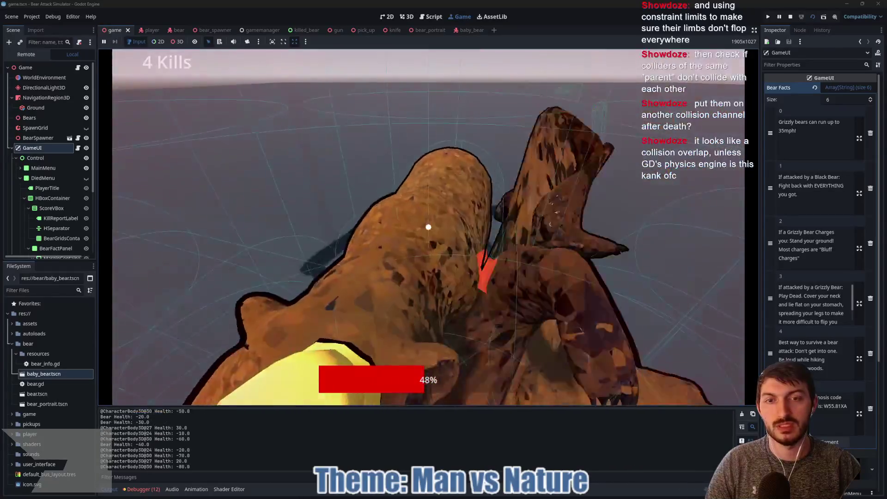
pyautogui.click(428, 227)
pyautogui.click(428, 227)
pyautogui.click(428, 227)
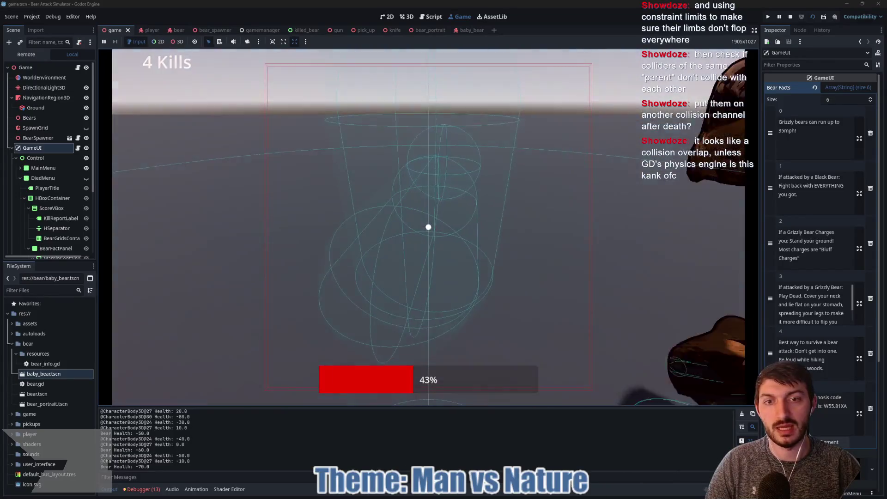
pyautogui.click(428, 227)
pyautogui.click(429, 227)
pyautogui.click(428, 227)
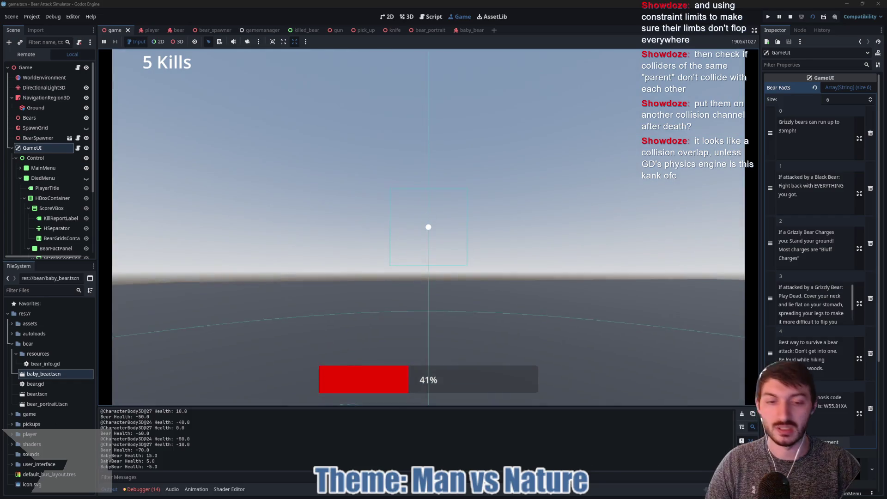
pyautogui.press('F8')
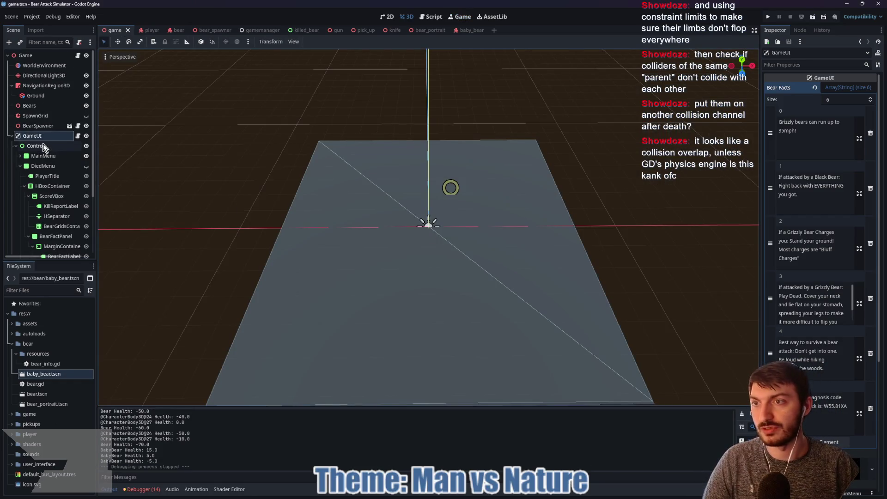
# Step: Check the Debug menu in the player scene, save it, then open the baby_bear scene
pyautogui.click(146, 34)
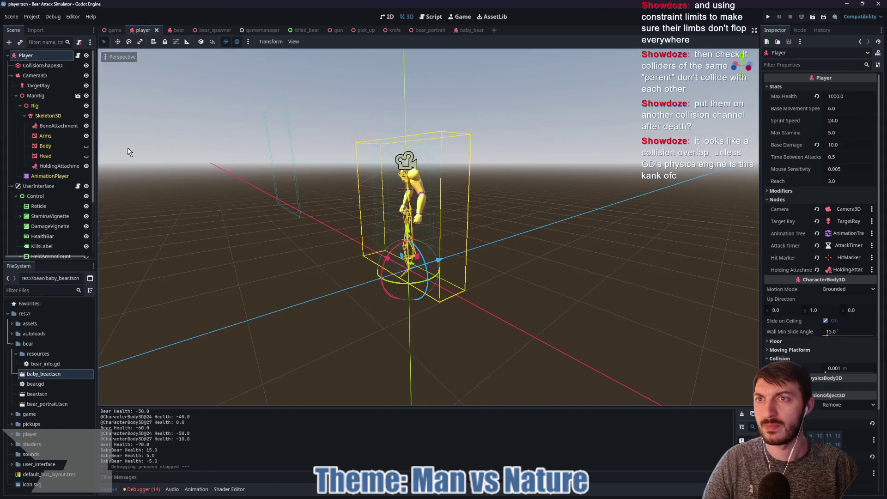
pyautogui.click(53, 17)
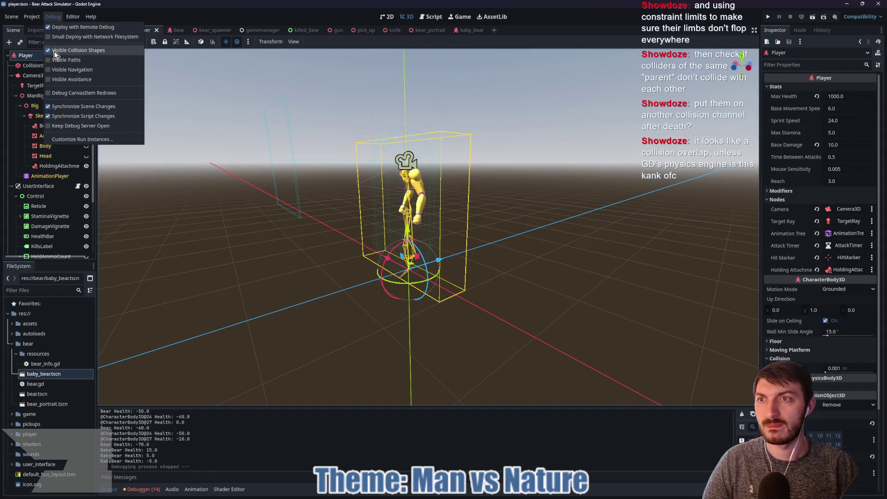
pyautogui.click(216, 122)
pyautogui.hotkey('ctrl', 's')
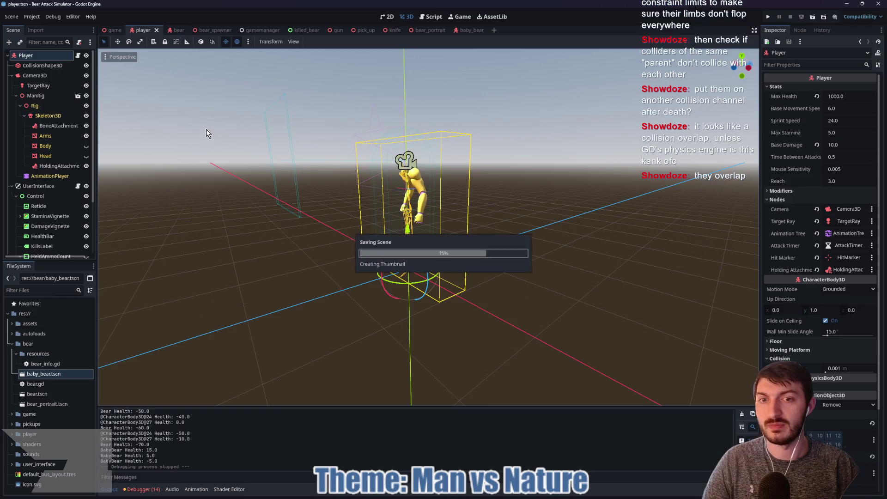
pyautogui.moveTo(281, 179); pyautogui.dragTo(288, 201)
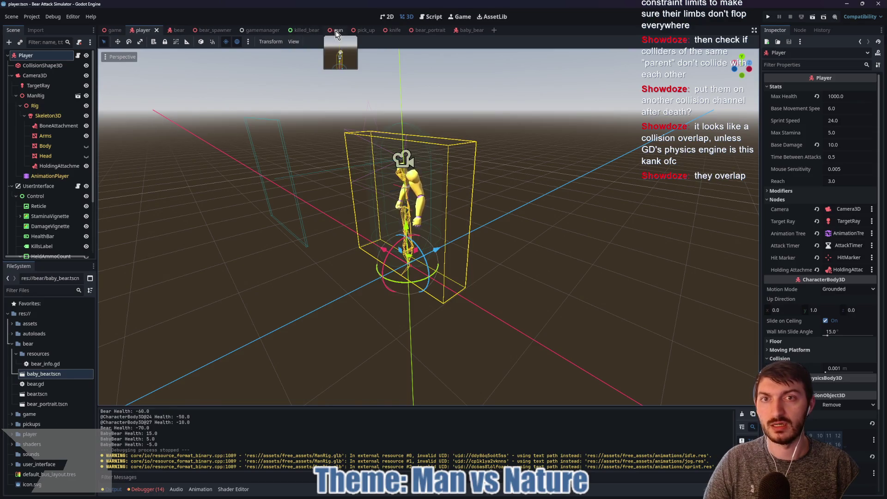
pyautogui.click(459, 32)
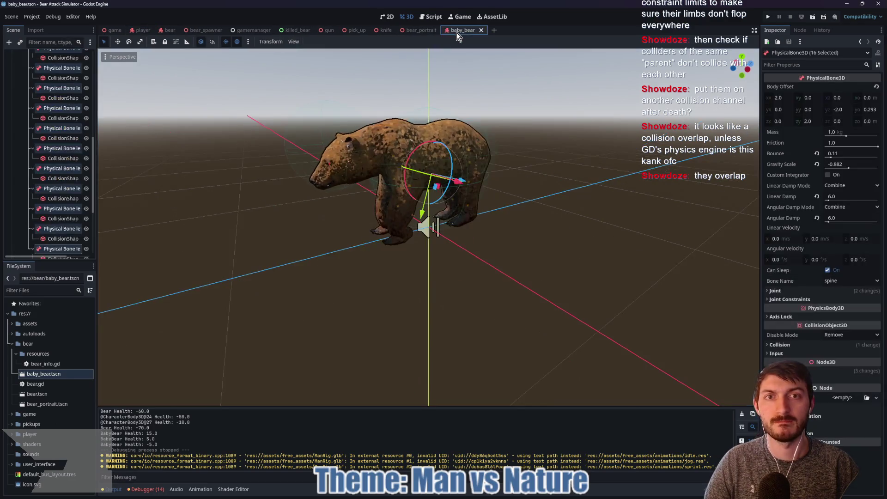
pyautogui.moveTo(450, 214); pyautogui.dragTo(482, 207)
pyautogui.scroll(3, 266, 200)
pyautogui.scroll(-3, 265, 200)
pyautogui.moveTo(266, 200); pyautogui.dragTo(106, 200)
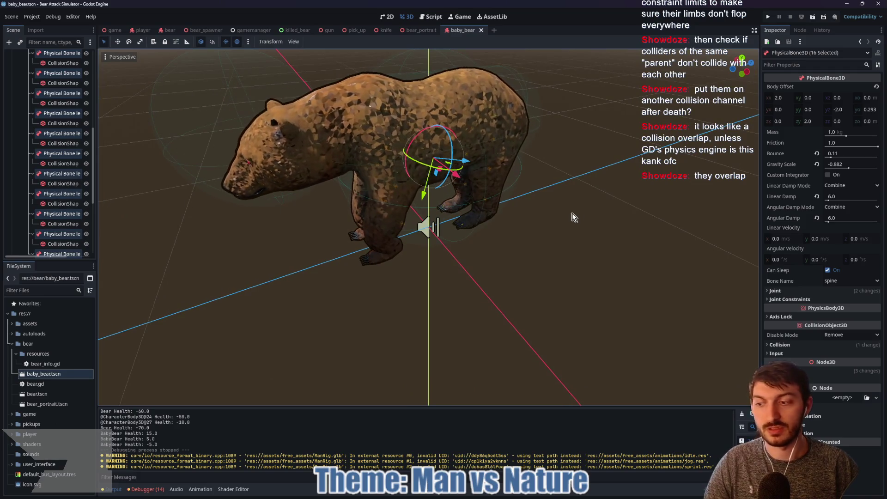
pyautogui.click(780, 345)
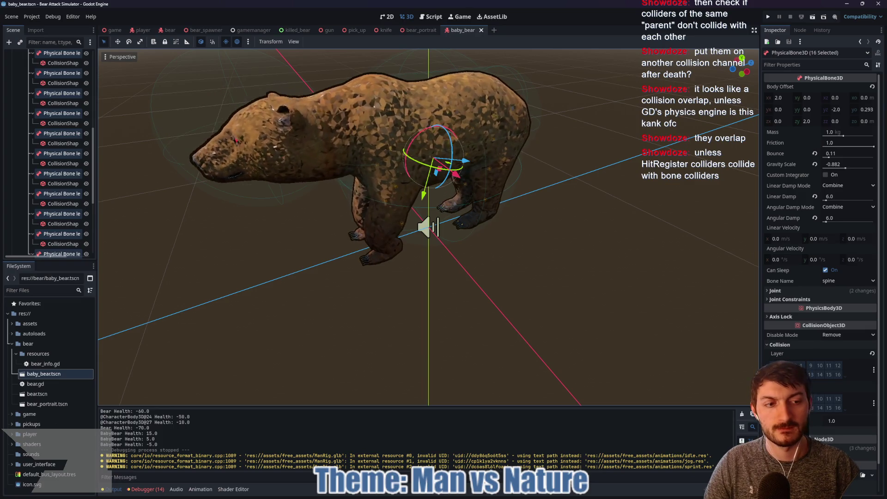
pyautogui.click(776, 346)
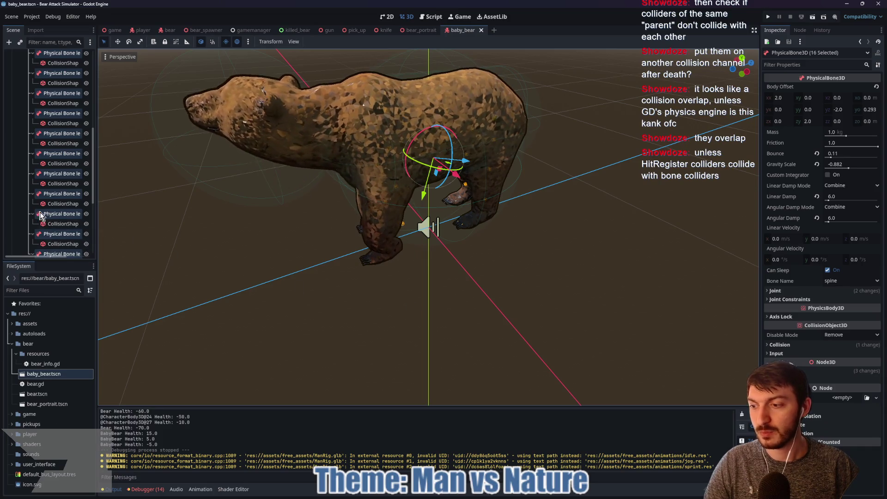
pyautogui.scroll(10, 41, 215)
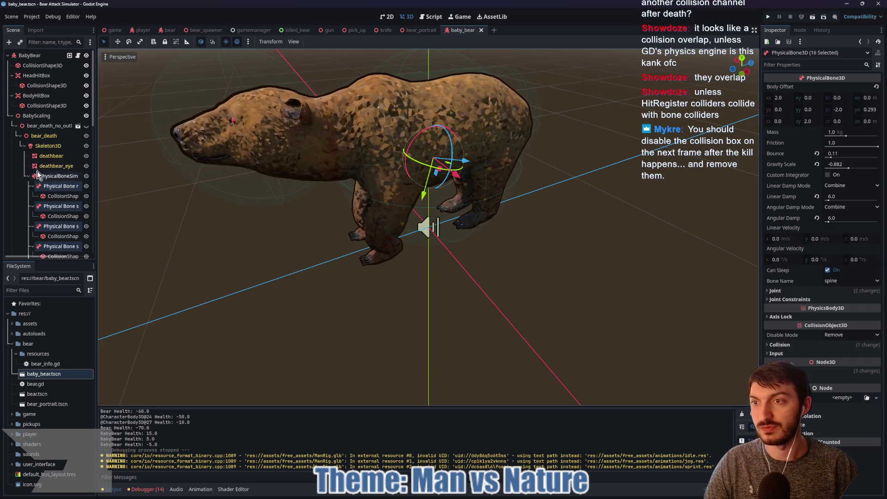
# Step: Untick collision mask layer 1 on the baby_bear BodyHitBox and save the scene
pyautogui.click(12, 116)
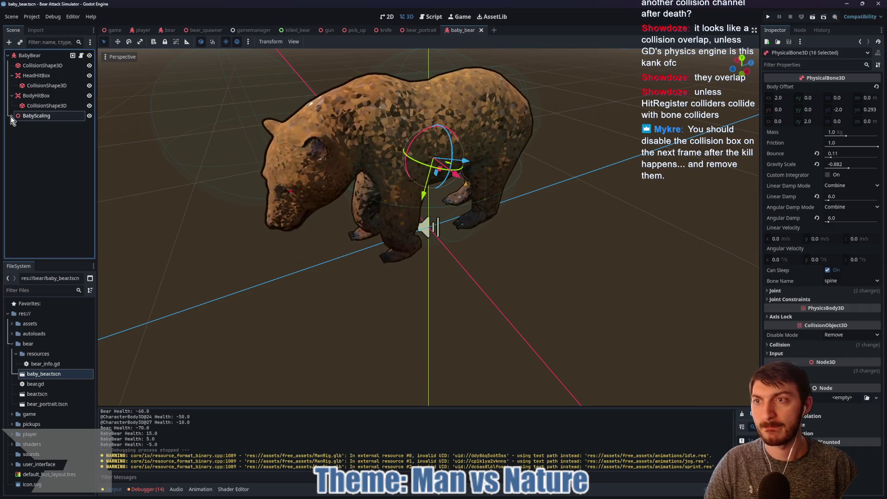
pyautogui.click(36, 95)
pyautogui.click(46, 106)
pyautogui.click(36, 95)
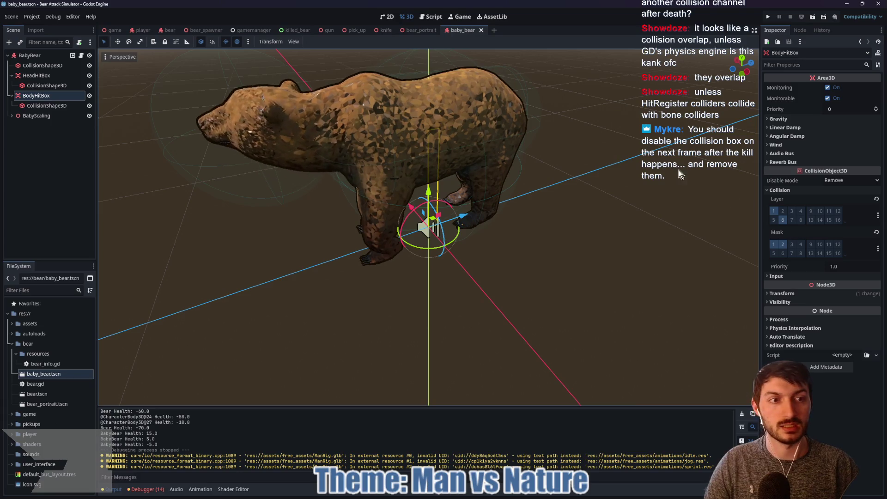
pyautogui.click(772, 243)
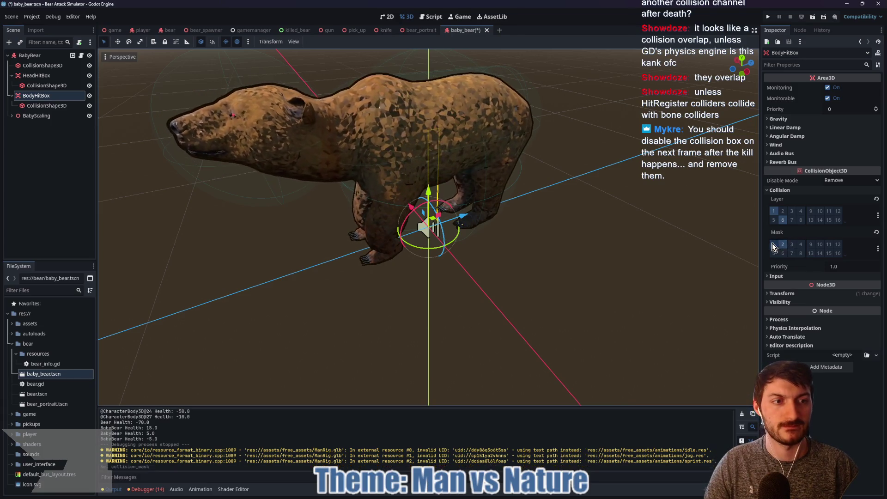
pyautogui.click(36, 76)
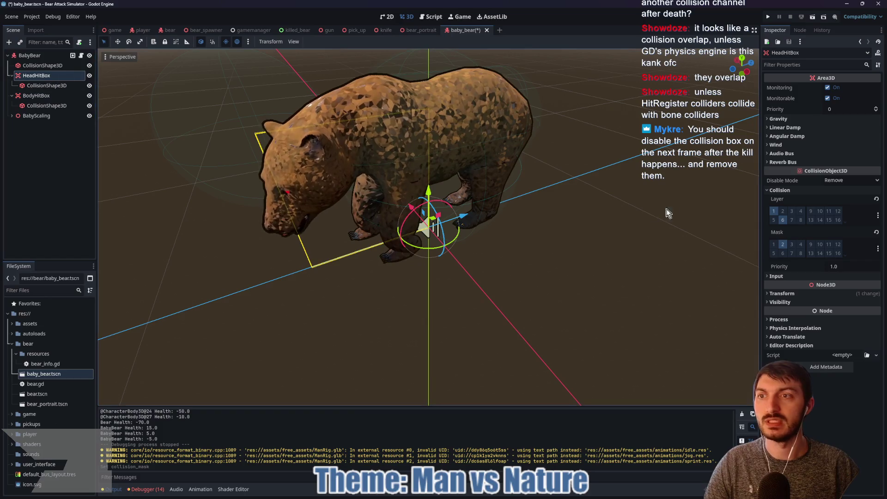
pyautogui.hotkey('ctrl', 's')
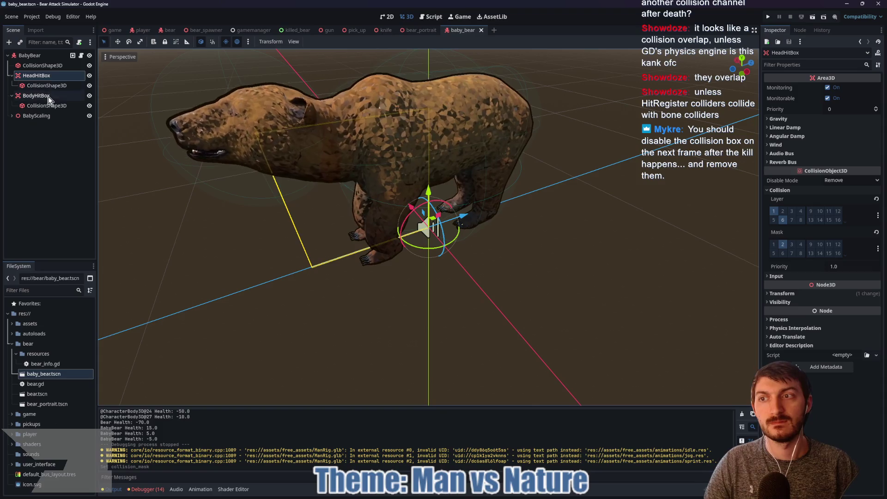
pyautogui.click(40, 77)
pyautogui.hotkey('ctrl', 's')
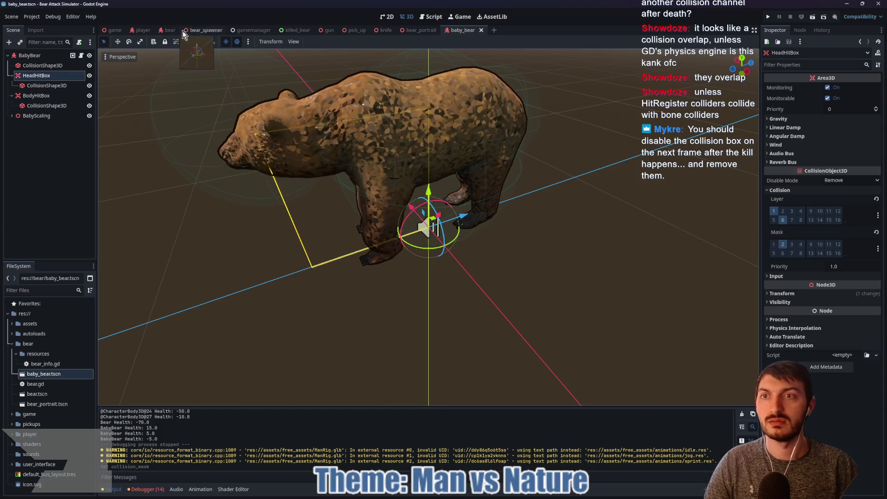
# Step: In the bear scene, untick mask layer 1 on BodyHitBox and save
pyautogui.click(170, 29)
pyautogui.click(46, 126)
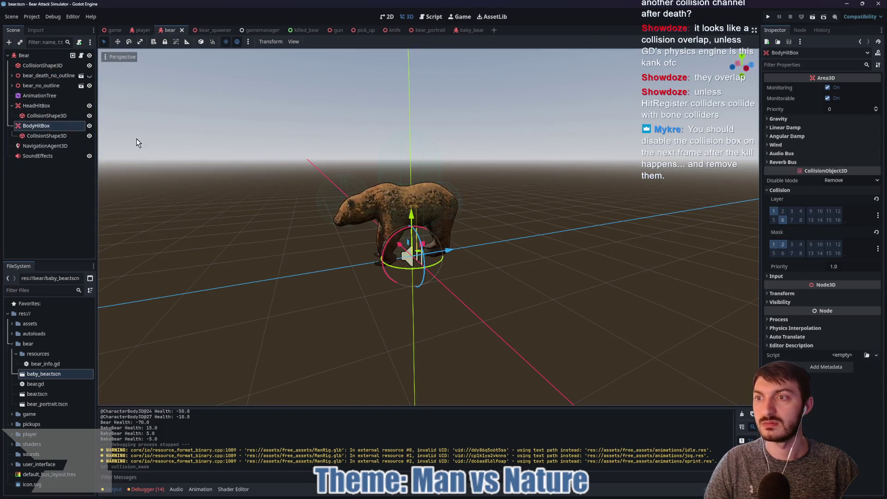
pyautogui.click(777, 244)
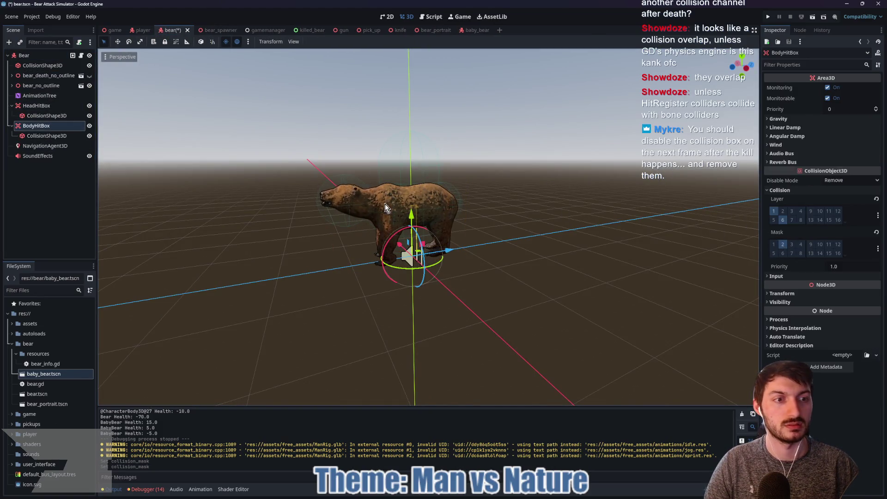
pyautogui.click(46, 105)
pyautogui.hotkey('ctrl', 's')
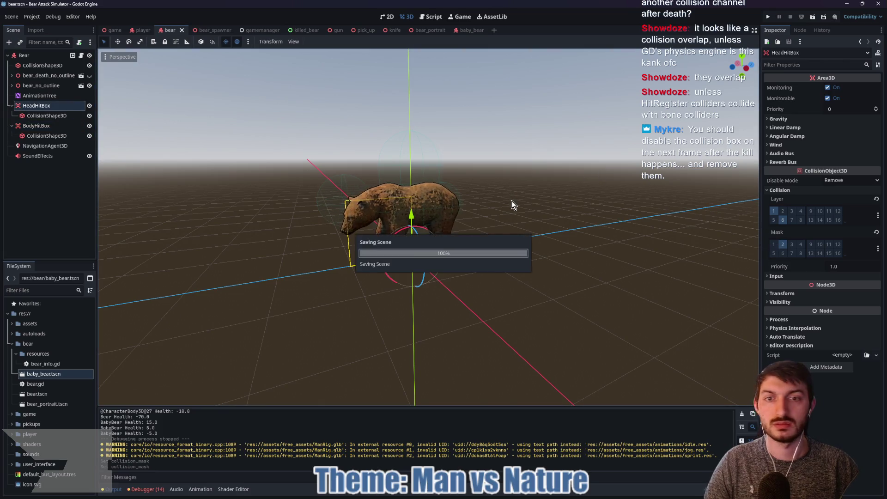
pyautogui.click(467, 31)
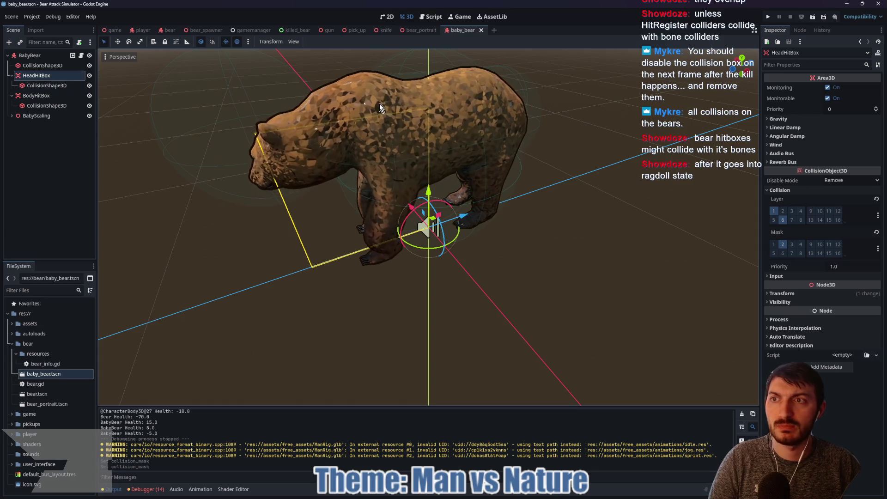
# Step: Expand BabyScaling and select the root Physical Bone to view its gravity, bounce and velocity properties
pyautogui.click(11, 116)
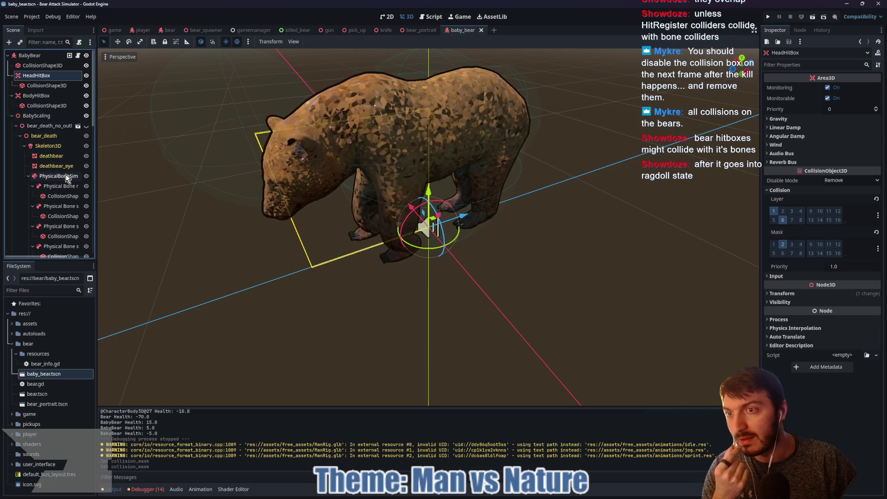
pyautogui.click(61, 185)
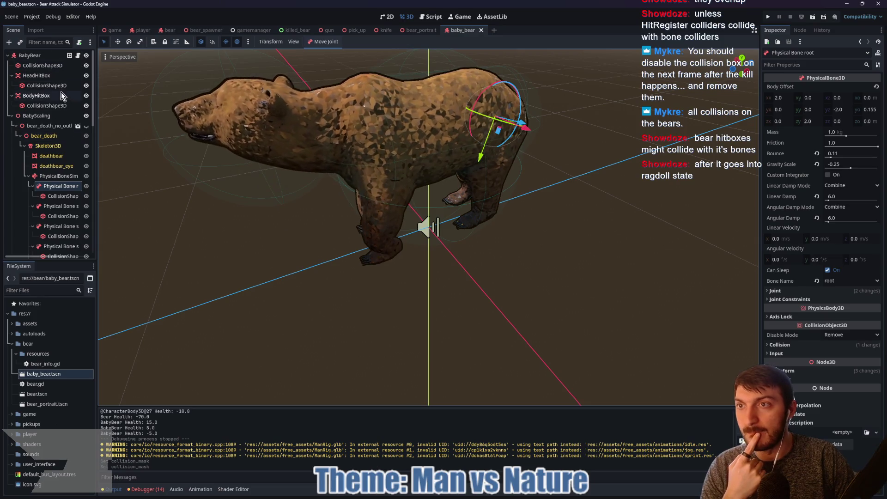
pyautogui.click(80, 56)
# Step: Add a blank line after _ready and check the rag_doll_skeleton variable's type
pyautogui.scroll(20, 403, 190)
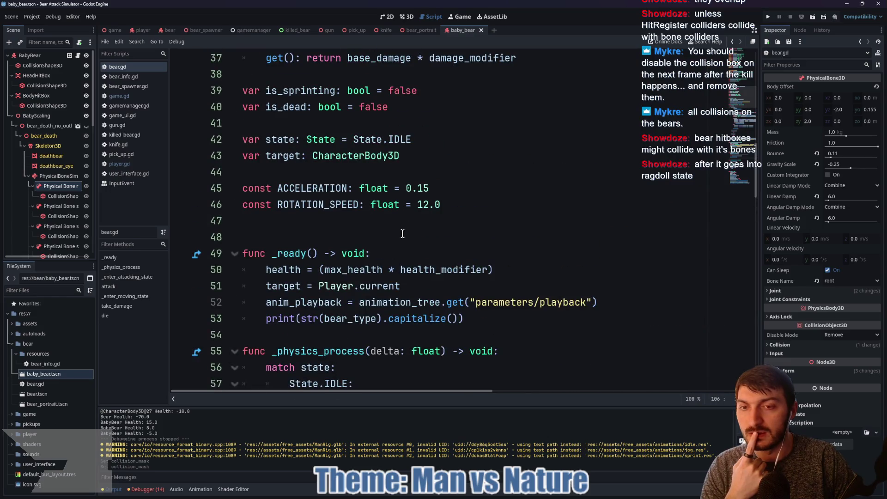
pyautogui.click(295, 334)
pyautogui.press('Return')
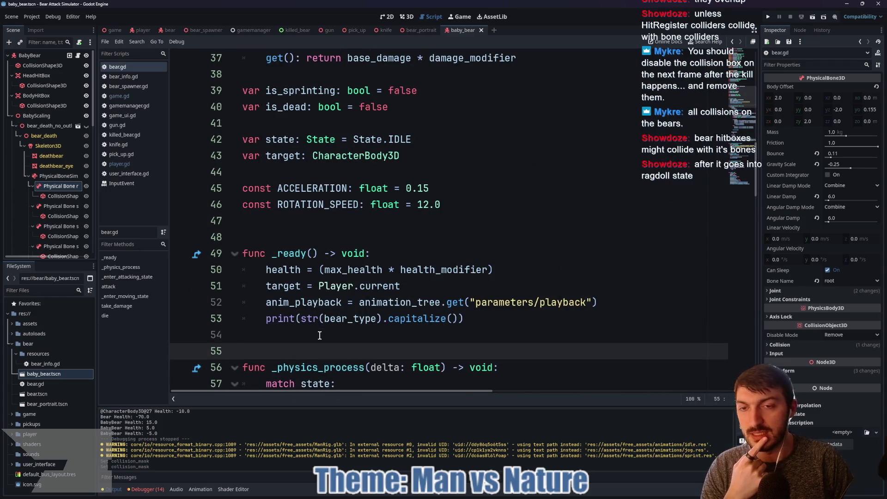
pyautogui.scroll(5, 333, 319)
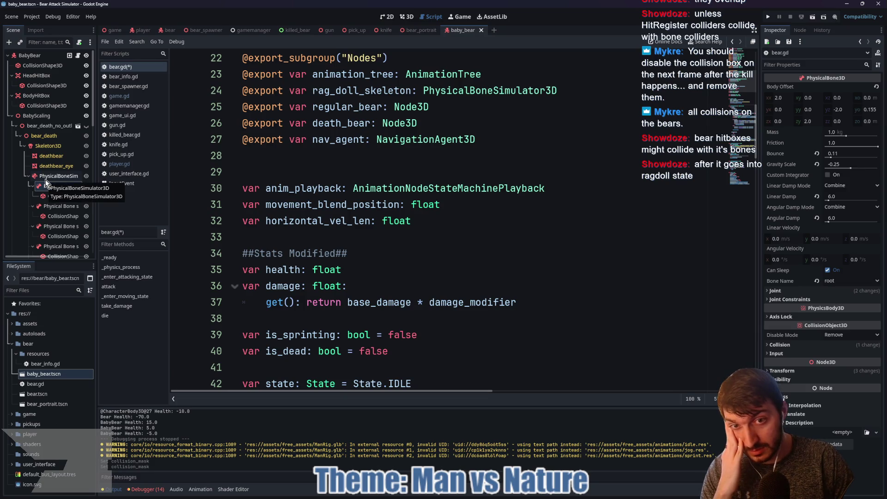
pyautogui.scroll(1, 481, 183)
pyautogui.click(523, 139)
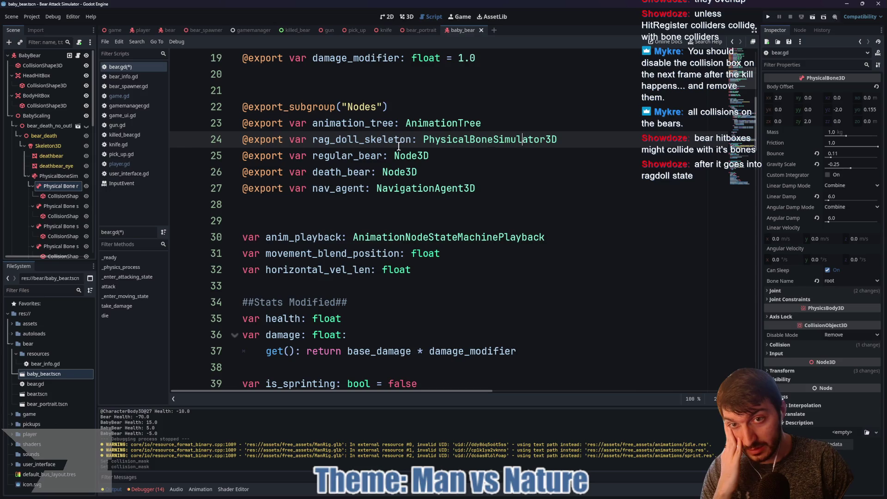
pyautogui.scroll(-7, 365, 141)
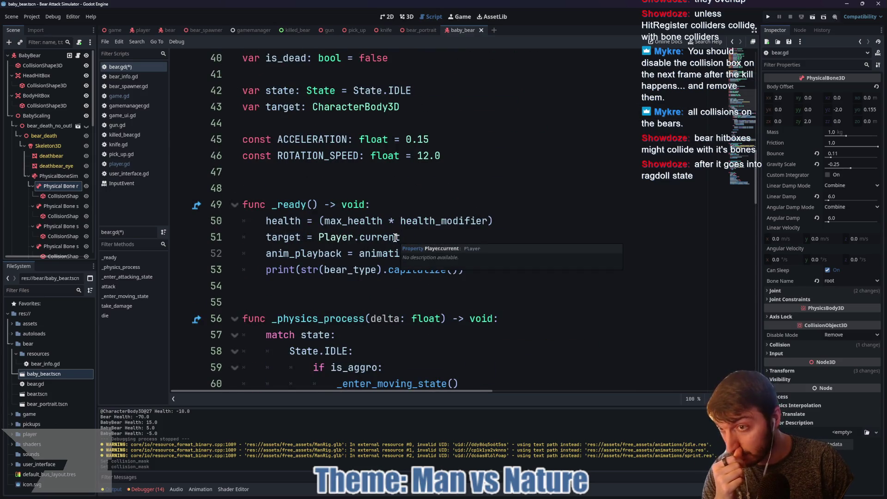
pyautogui.scroll(-19, 391, 237)
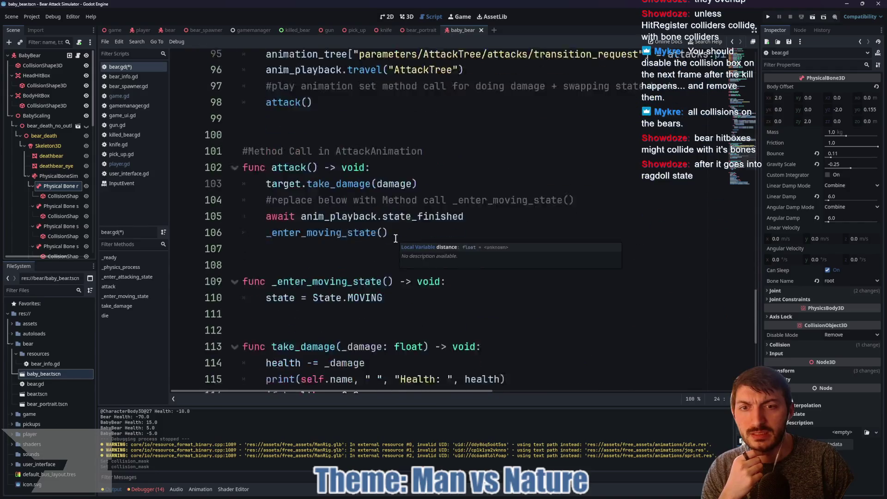
pyautogui.scroll(-5, 387, 240)
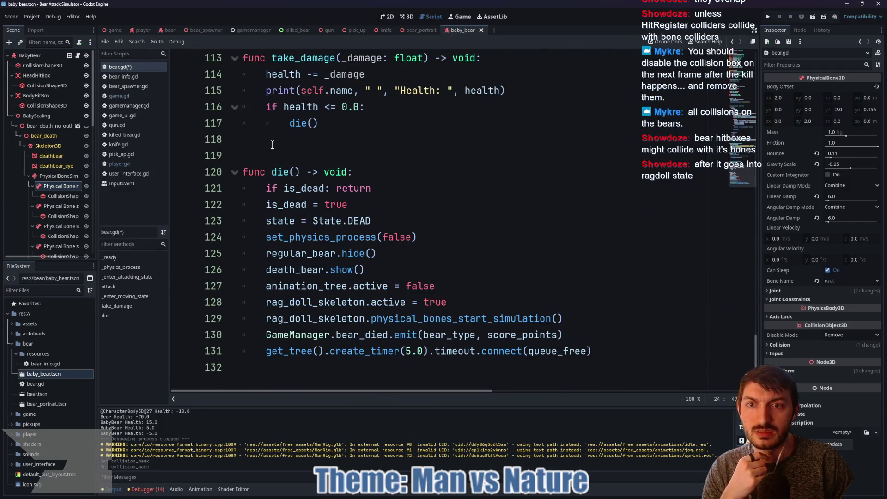
# Step: Insert blank lines above die() and begin typing a new 'func' declaration
pyautogui.click(271, 144)
pyautogui.press('Return')
pyautogui.press('Return')
pyautogui.press('Up')
pyautogui.press('Return')
pyautogui.write('func apply_ragdoll_force() -')
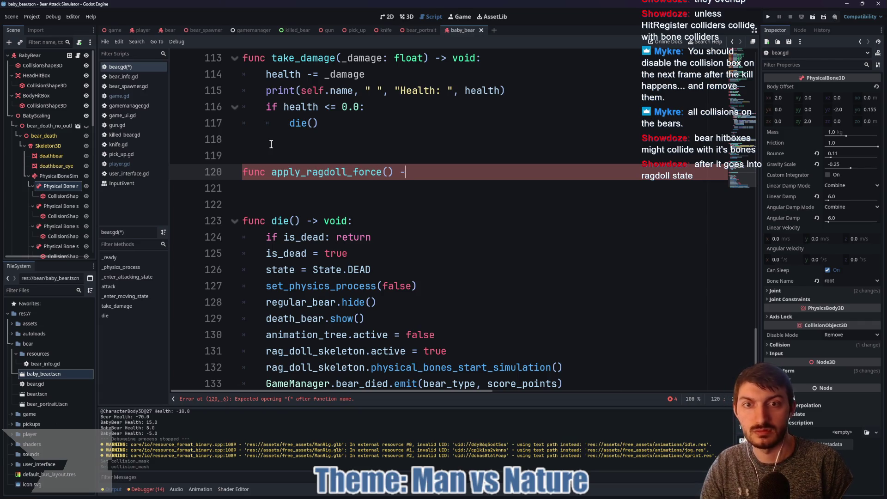
# Step: End the header with '-> void:' and add 'for bone in rag_doll_skeleton.get_children():'
pyautogui.write('void:')
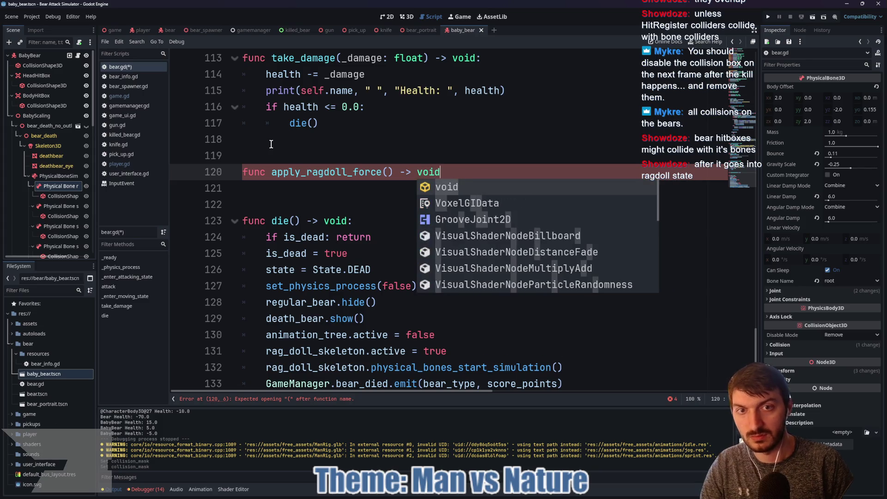
pyautogui.press('Return')
pyautogui.write('for')
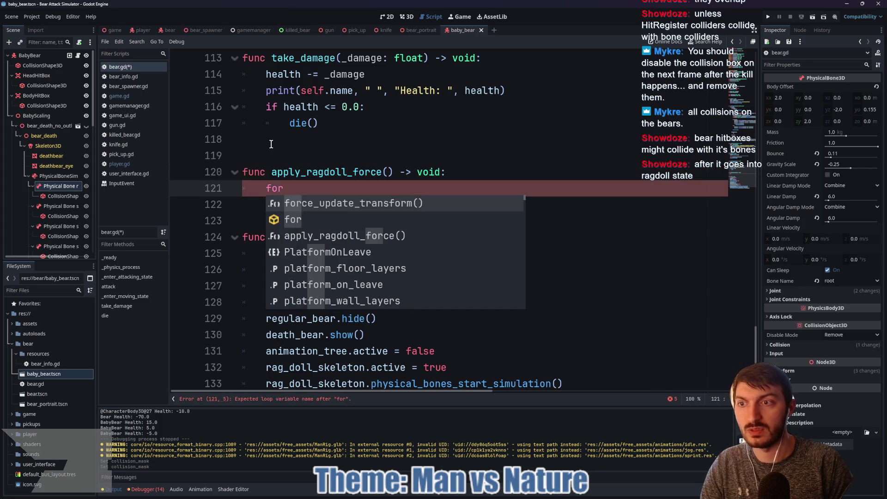
pyautogui.write(' bone in ')
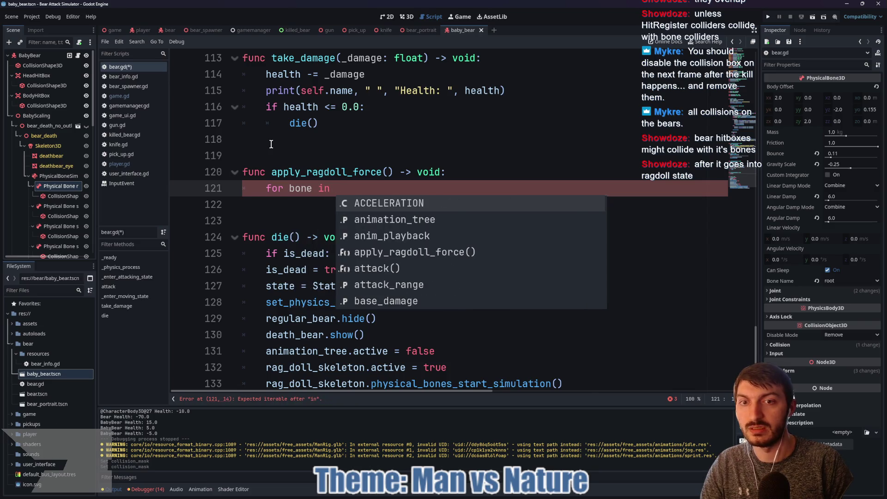
pyautogui.write('rag')
pyautogui.press('Return')
pyautogui.write('.g')
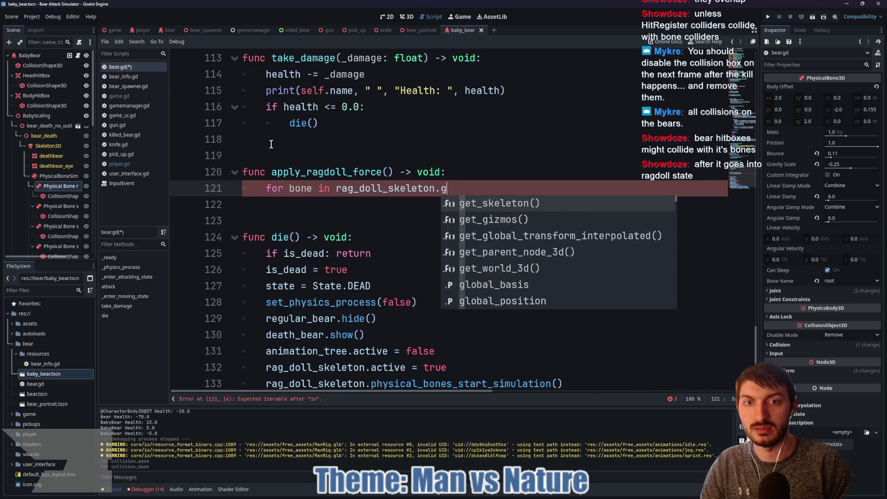
pyautogui.write('et_chi')
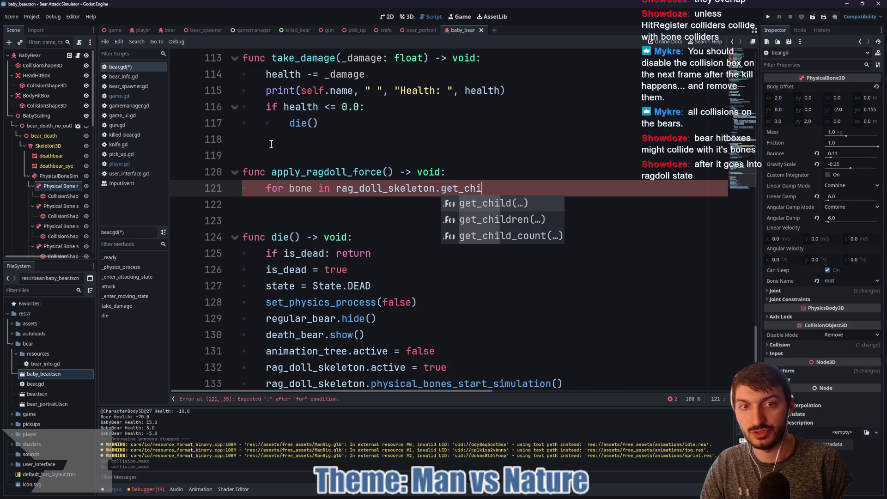
pyautogui.press('Down')
pyautogui.press('Return')
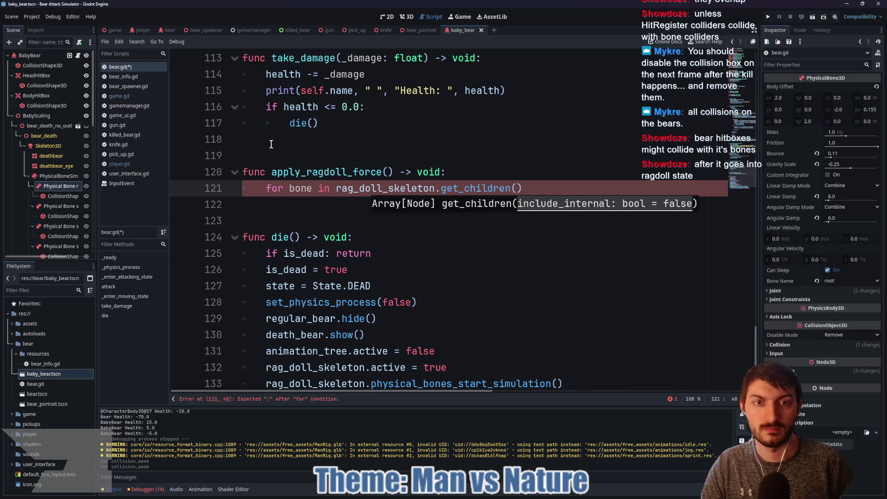
pyautogui.press('Right')
pyautogui.write(':')
pyautogui.press('Return')
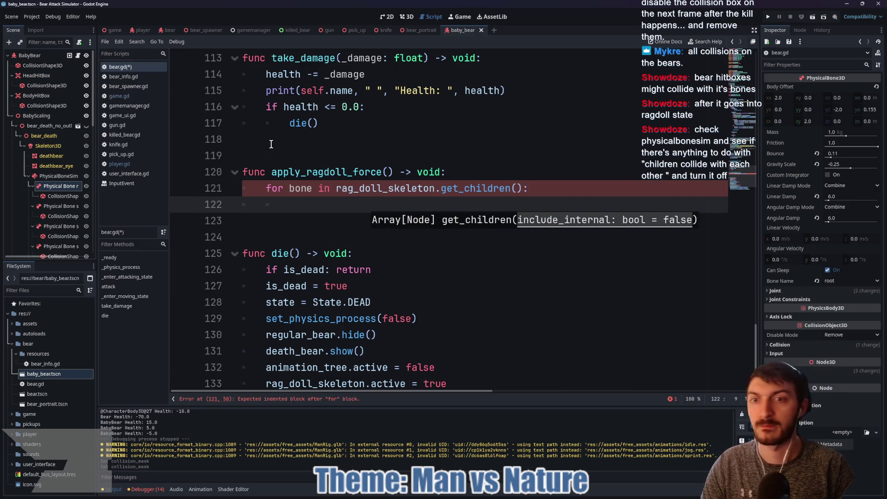
# Step: Add 'if bone is not PhysicalBone3D: continue', then start 'bone.linear_velocity = Vector3'
pyautogui.write('if bone is no')
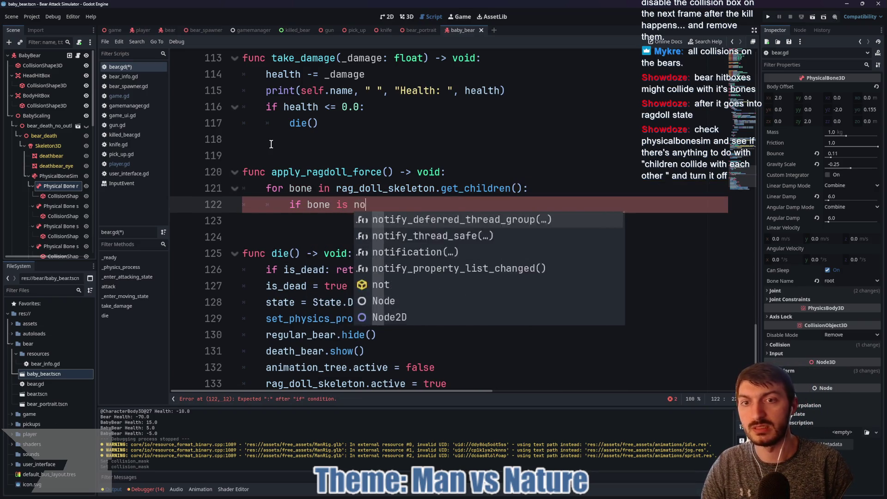
pyautogui.write('t Physica')
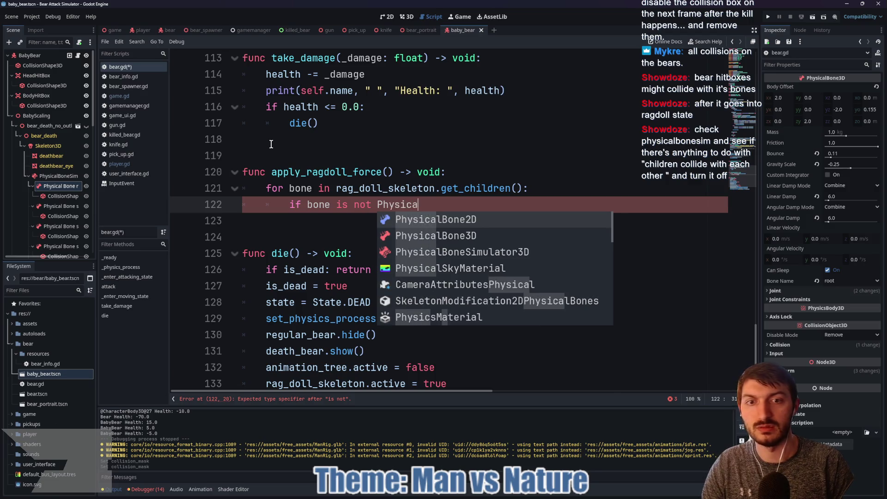
pyautogui.press('Down')
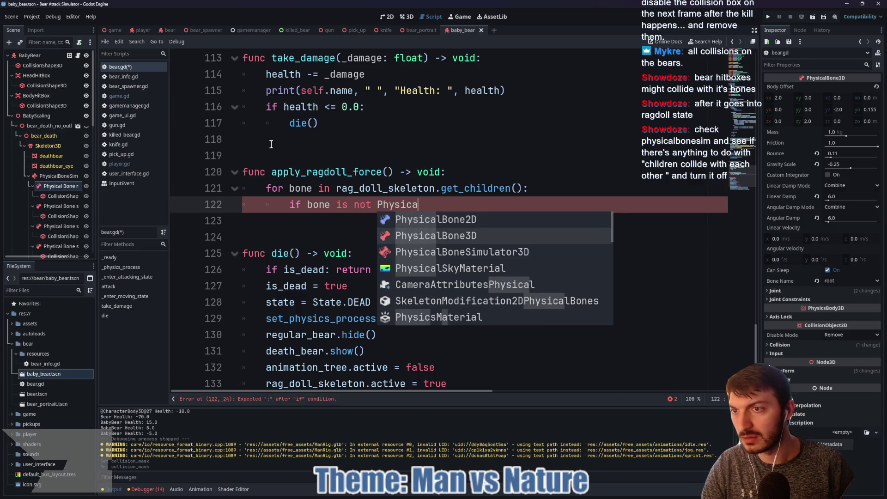
pyautogui.press('Return')
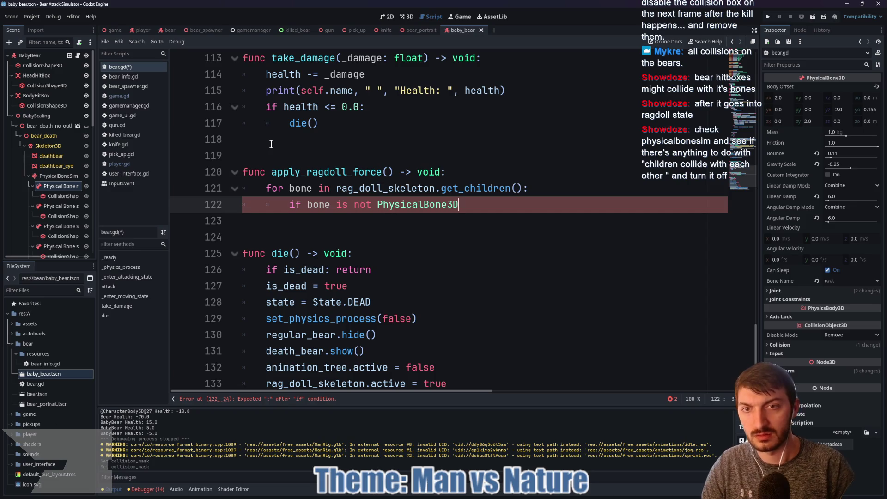
pyautogui.write(': continue')
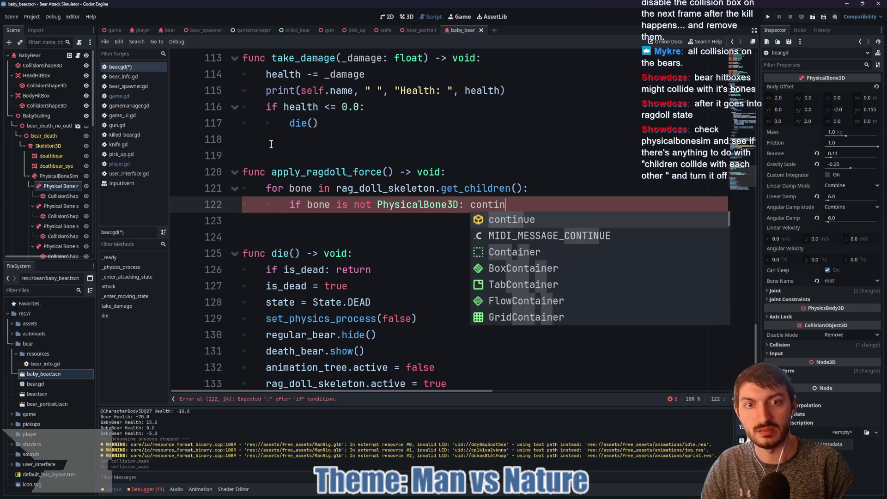
pyautogui.press('Return')
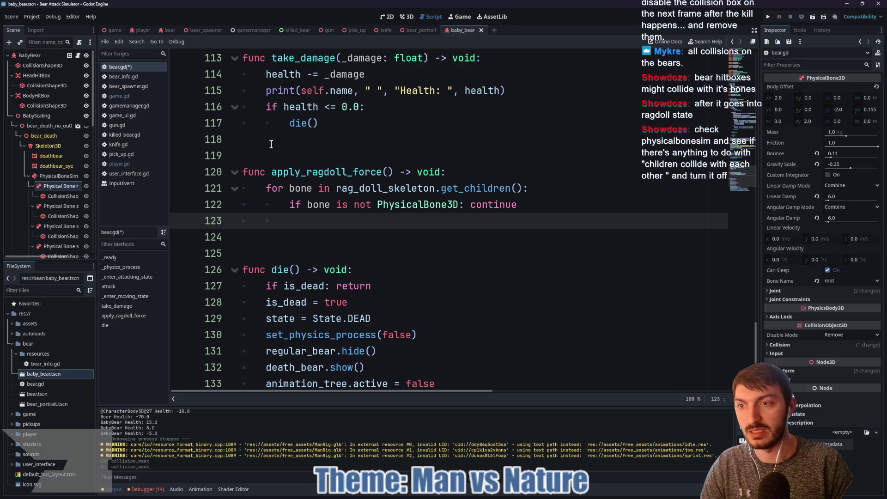
pyautogui.write('bone.')
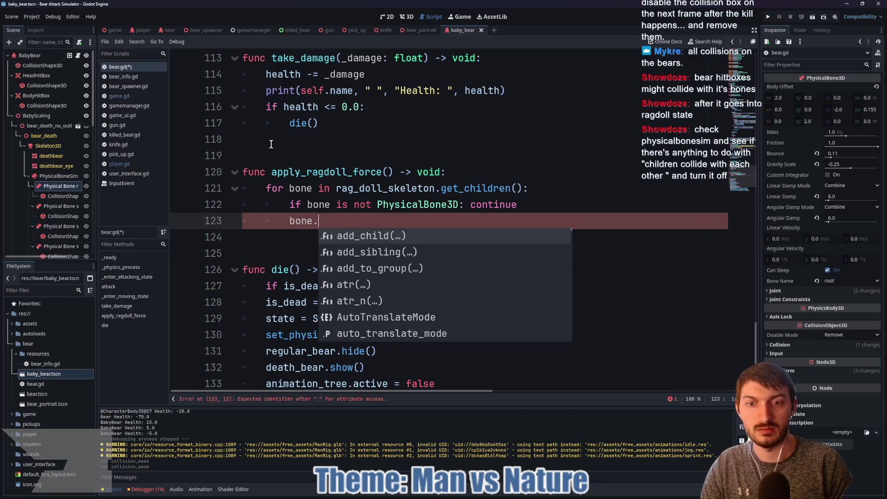
pyautogui.write('li')
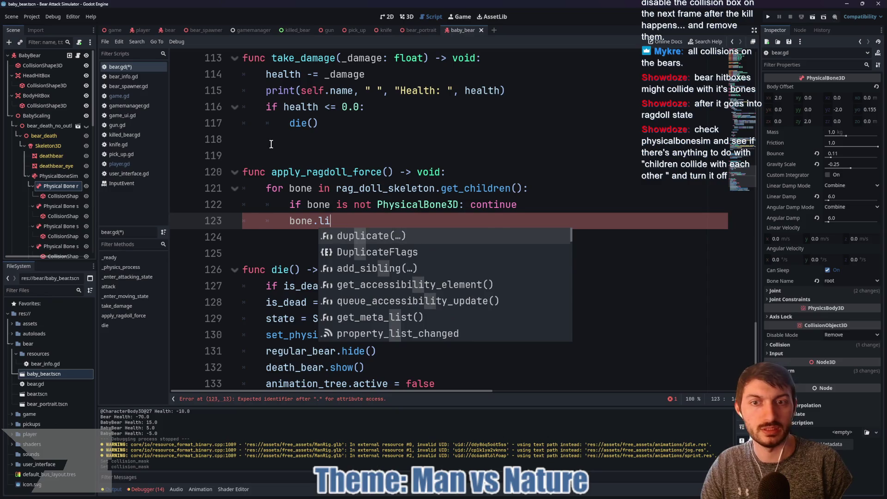
pyautogui.moveTo(791, 229)
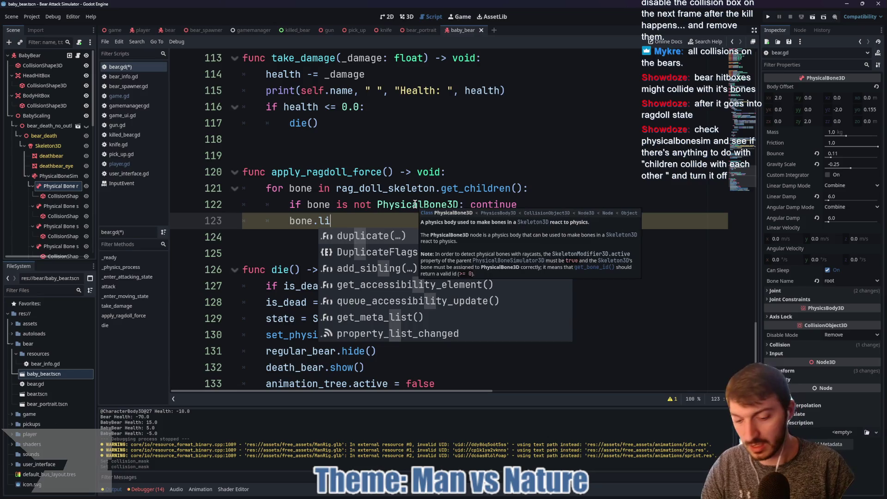
pyautogui.write('near_velocity')
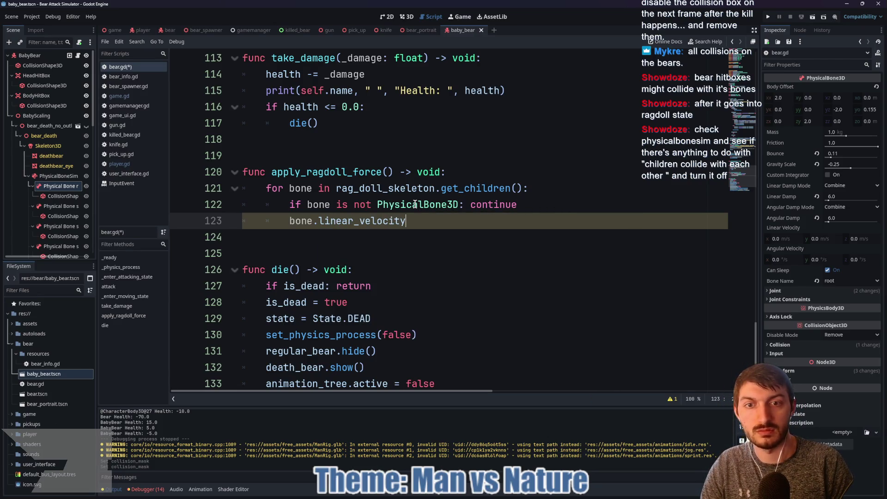
pyautogui.write(' = Vect')
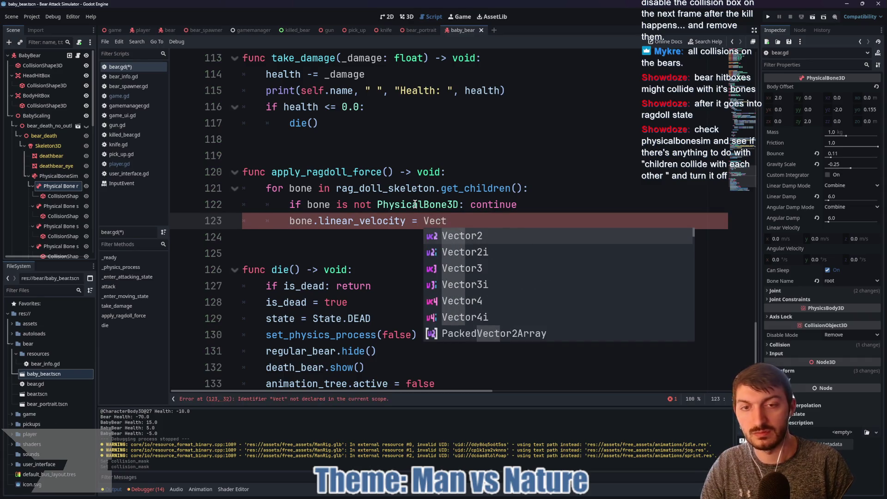
pyautogui.write('or')
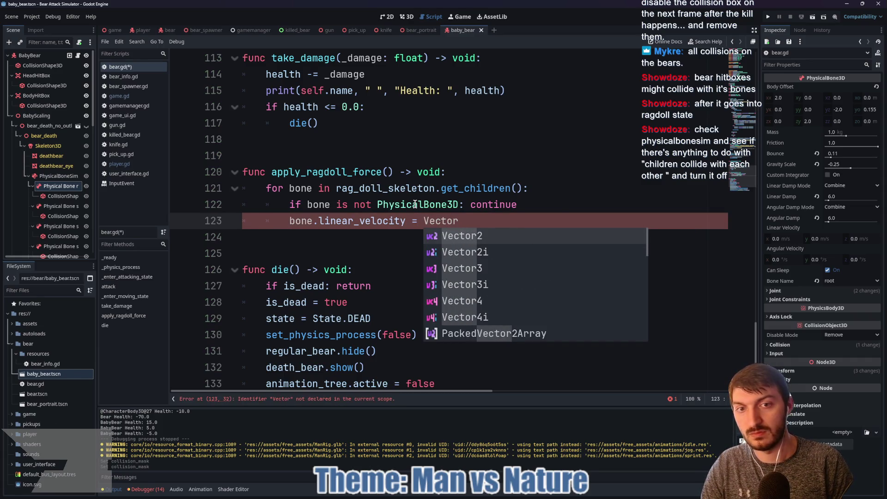
pyautogui.write('3')
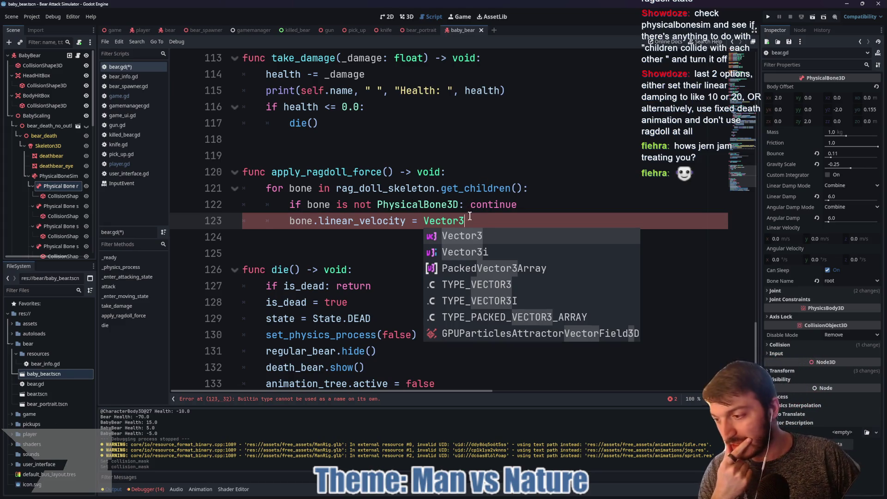
# Step: Dismiss autocomplete and delete 'Vector3', leaving line 123 as 'bone.linear_velocity ='
pyautogui.press('Escape')
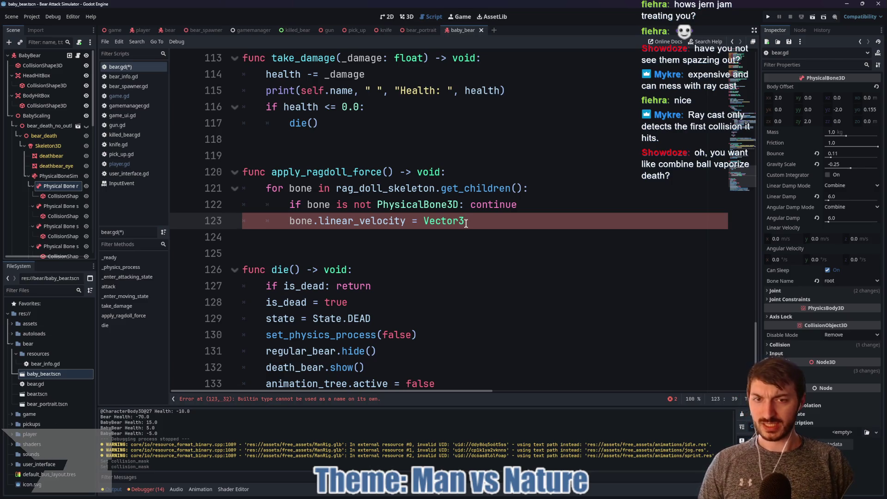
pyautogui.press('BackSpace')
pyautogui.press('BackSpace')
pyautogui.press('BackSpace')
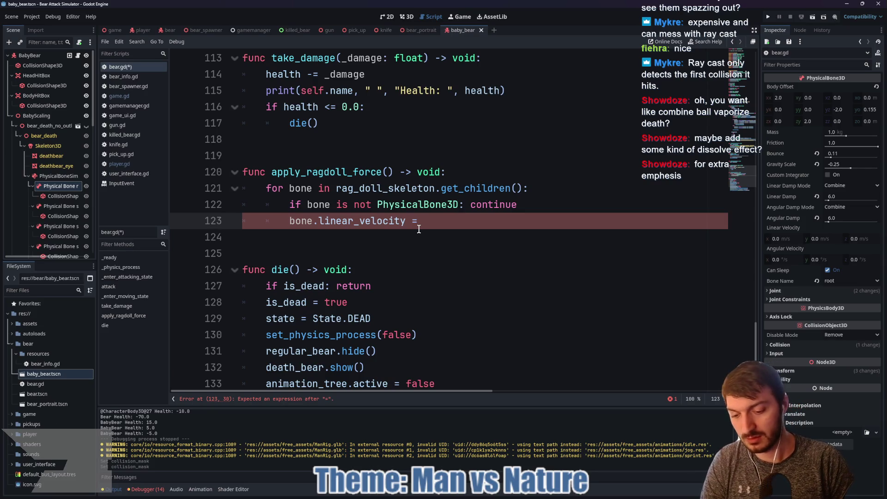
# Step: Add 'var linear_vel = Player.current.global_basis * 5' as the function's first line
pyautogui.write('play')
pyautogui.press('Return')
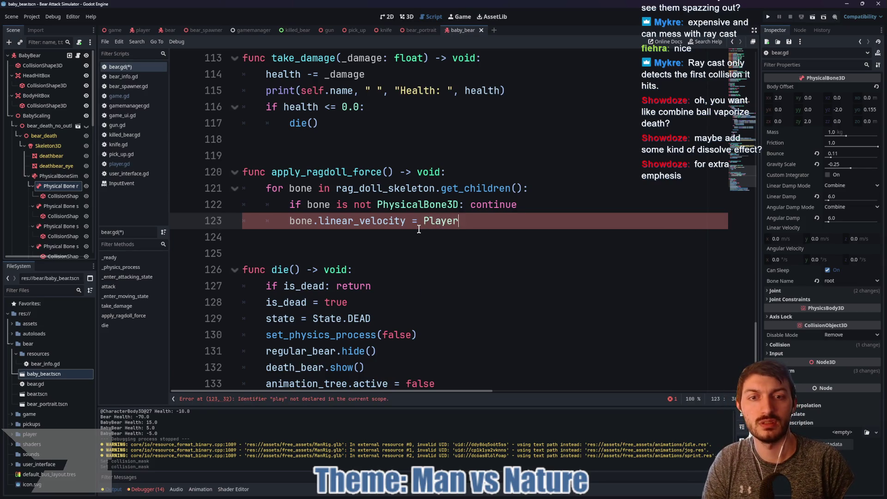
pyautogui.write('.u')
pyautogui.press('BackSpace')
pyautogui.press('BackSpace')
pyautogui.press('BackSpace')
pyautogui.press('BackSpace')
pyautogui.press('BackSpace')
pyautogui.press('BackSpace')
pyautogui.press('BackSpace')
pyautogui.click(470, 178)
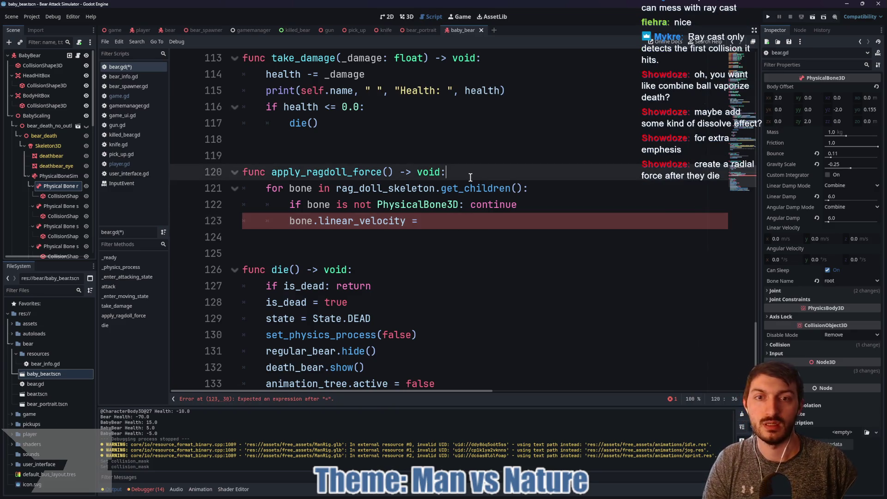
pyautogui.press('Return')
pyautogui.write('var linear_')
pyautogui.press('BackSpace')
pyautogui.press('BackSpace')
pyautogui.press('BackSpace')
pyautogui.write('ear_vel')
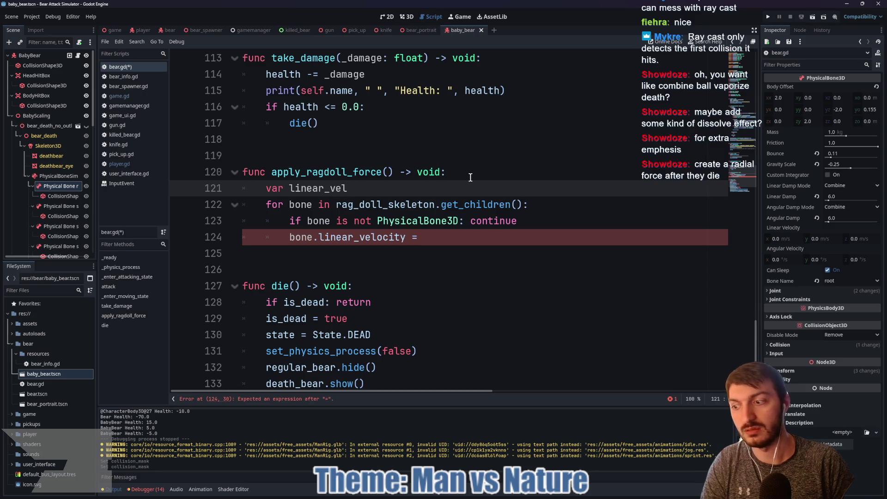
pyautogui.write(' =')
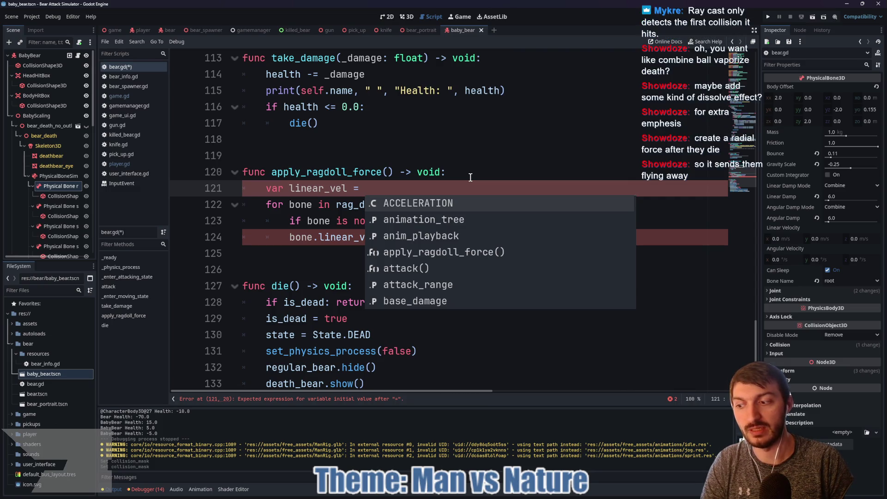
pyautogui.write('Player.current')
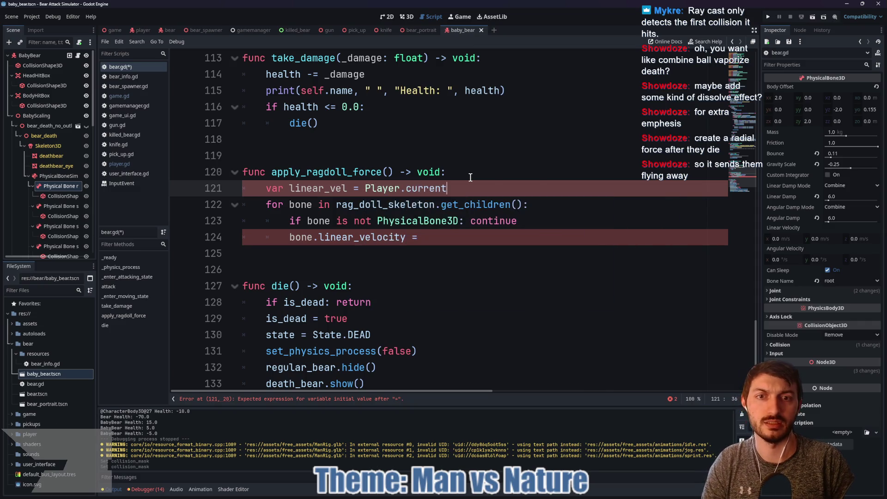
pyautogui.write('.global_')
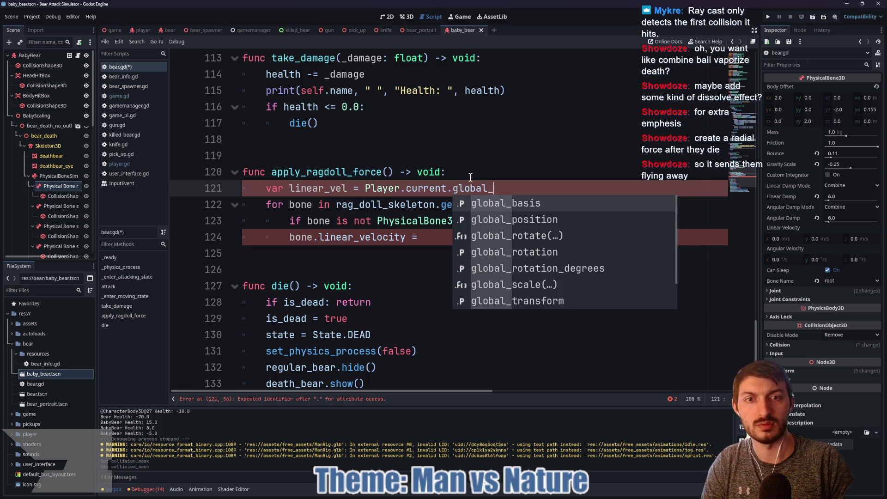
pyautogui.write('basis')
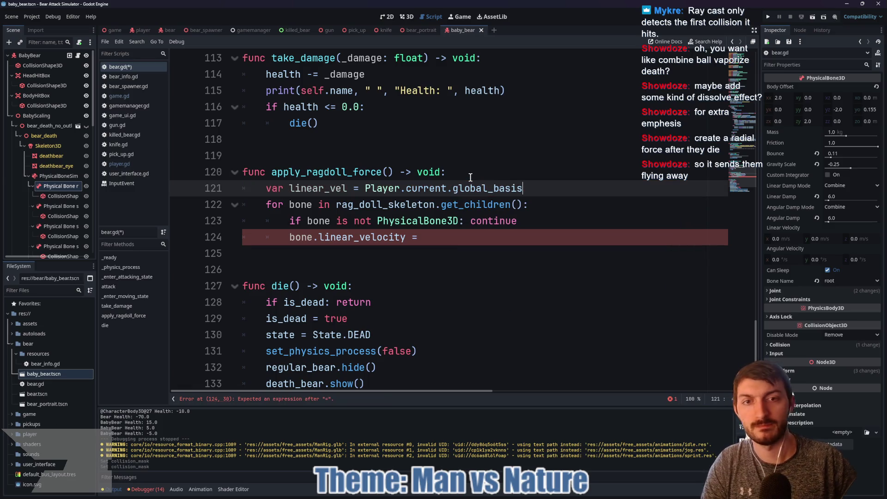
pyautogui.moveTo(476, 192)
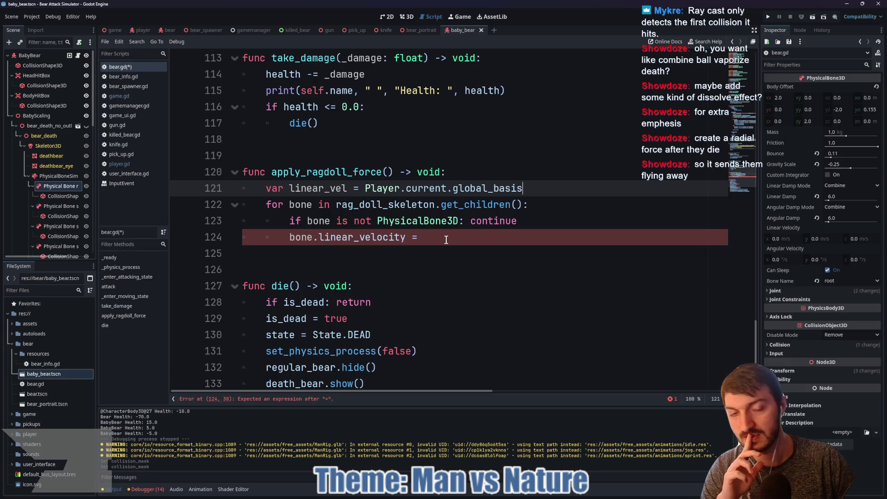
pyautogui.write('*')
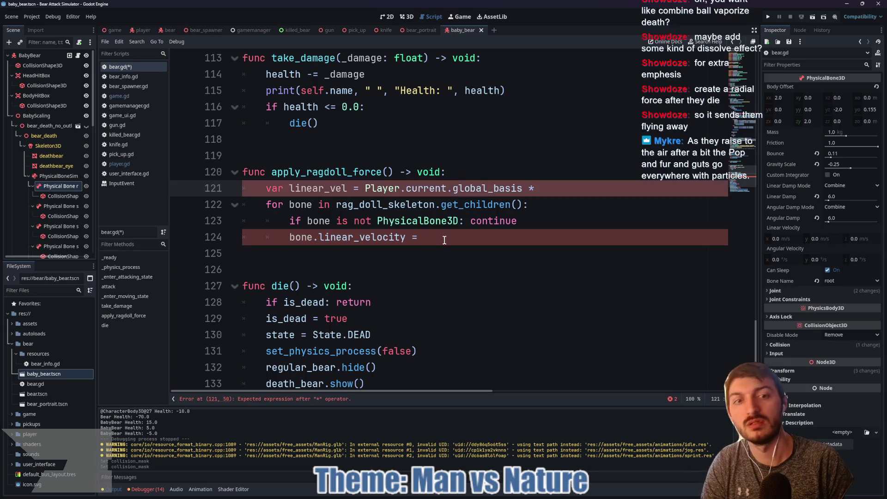
pyautogui.write(' 5')
# Step: Complete line 124 as 'bone.linear_velocity = linear_vel' and save bear.gd
pyautogui.click(443, 239)
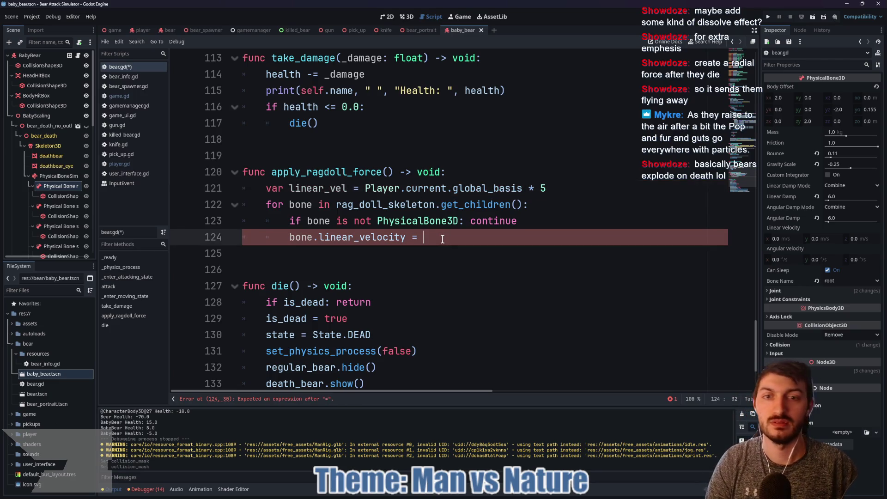
pyautogui.write('line')
pyautogui.press('Return')
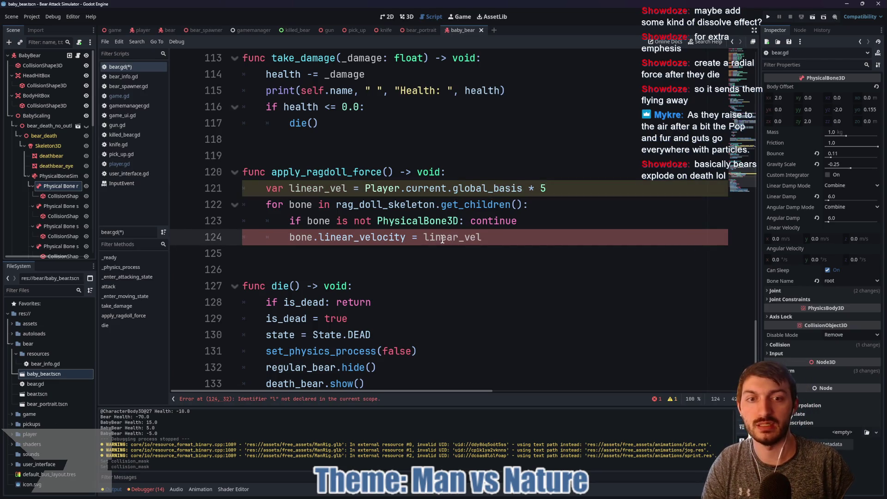
pyautogui.hotkey('ctrl', 's')
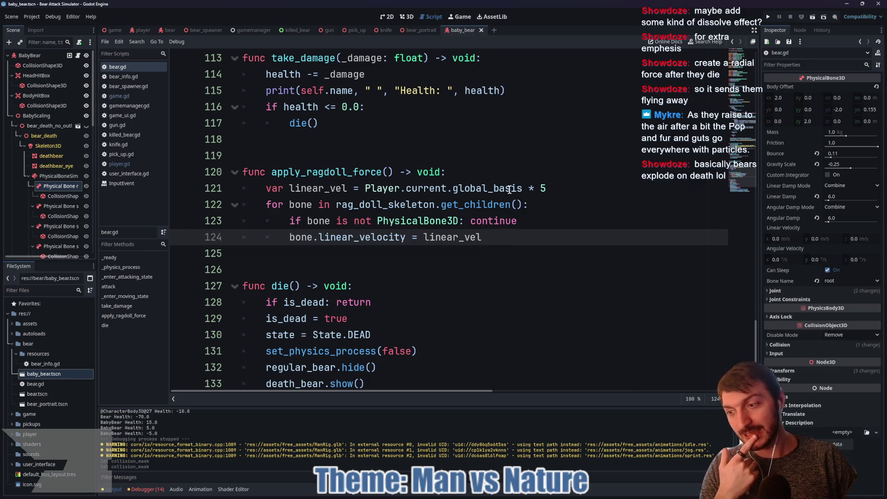
# Step: Add line 125 in the bone loop starting 'bone.angular_velocity ='
pyautogui.click(525, 193)
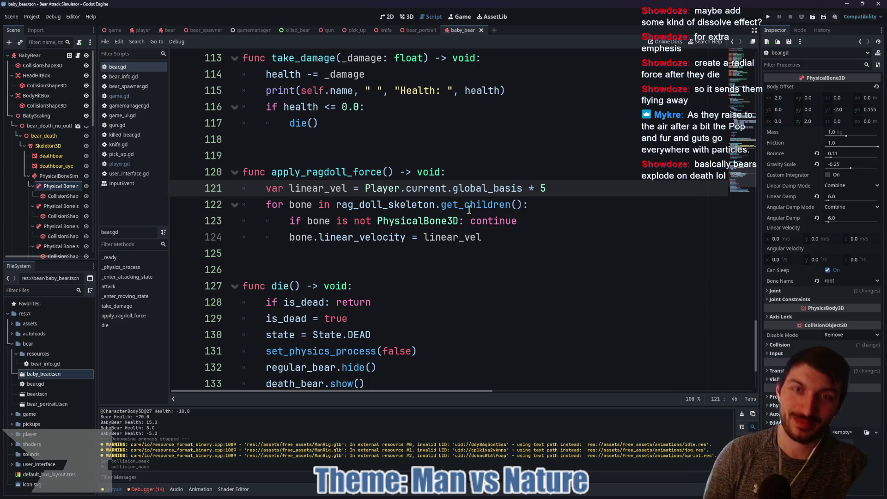
pyautogui.moveTo(472, 205)
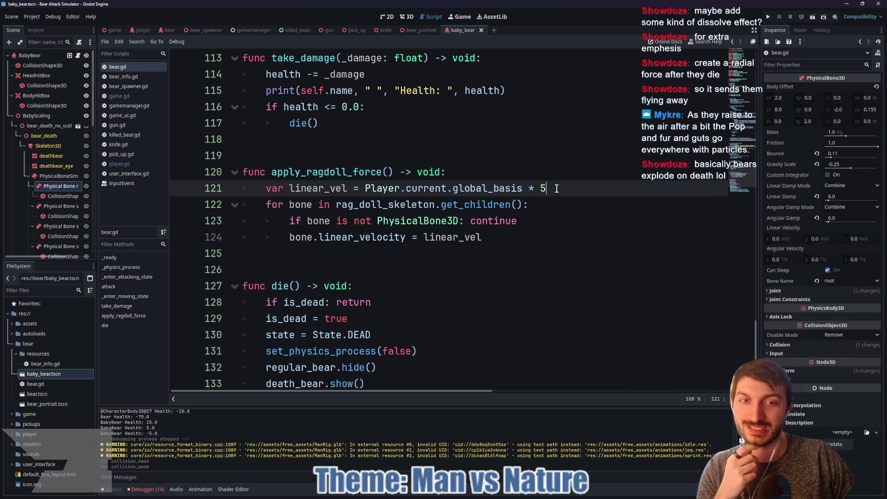
pyautogui.click(488, 235)
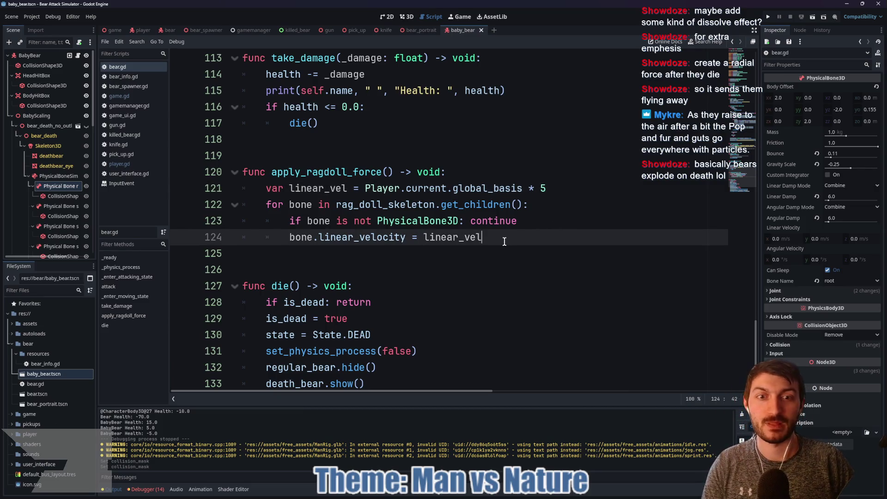
pyautogui.press('Return')
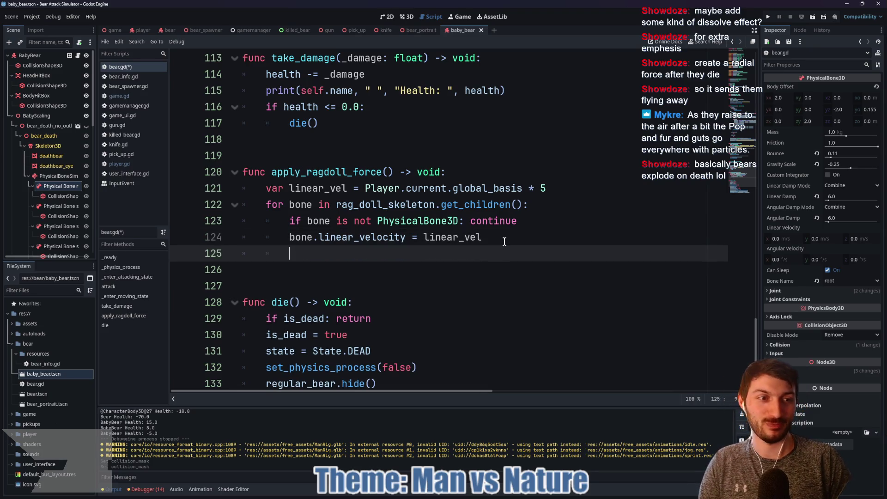
pyautogui.write('bone.ang')
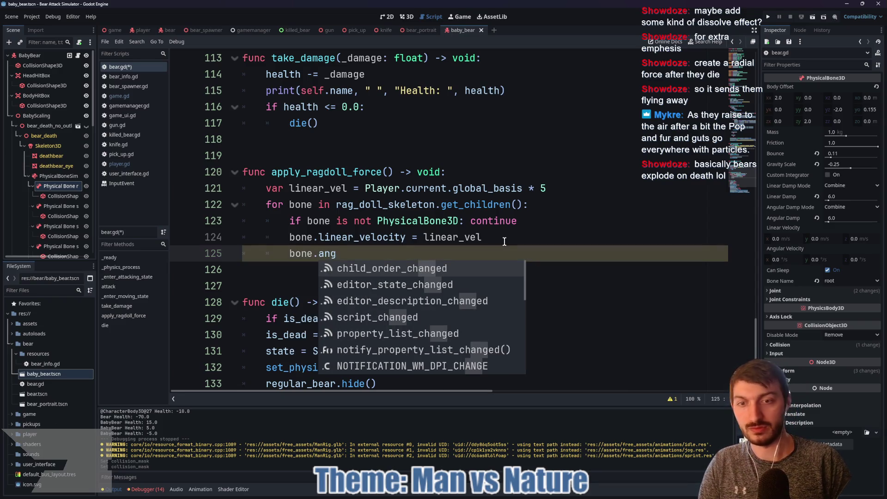
pyautogui.write('ular_l')
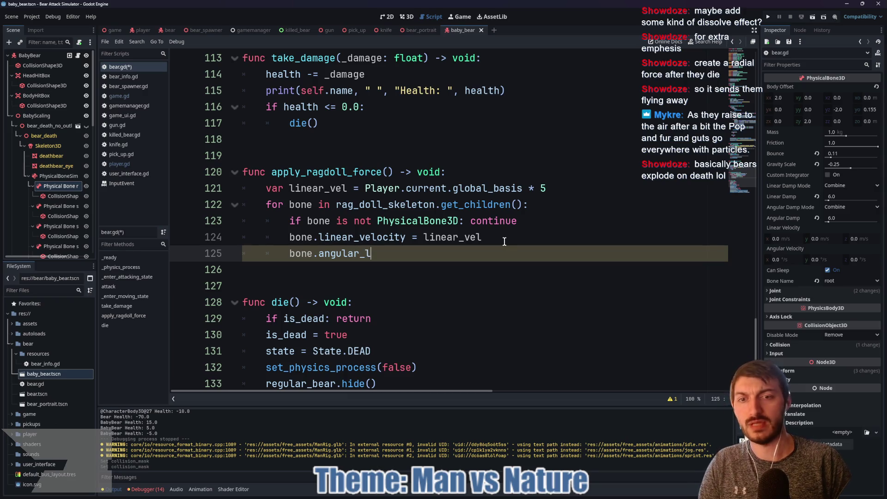
pyautogui.press('BackSpace')
pyautogui.write('velocity =')
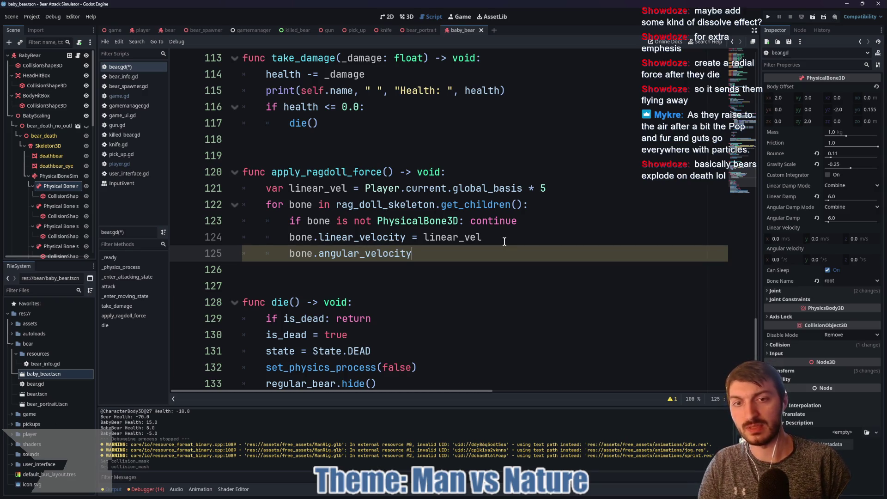